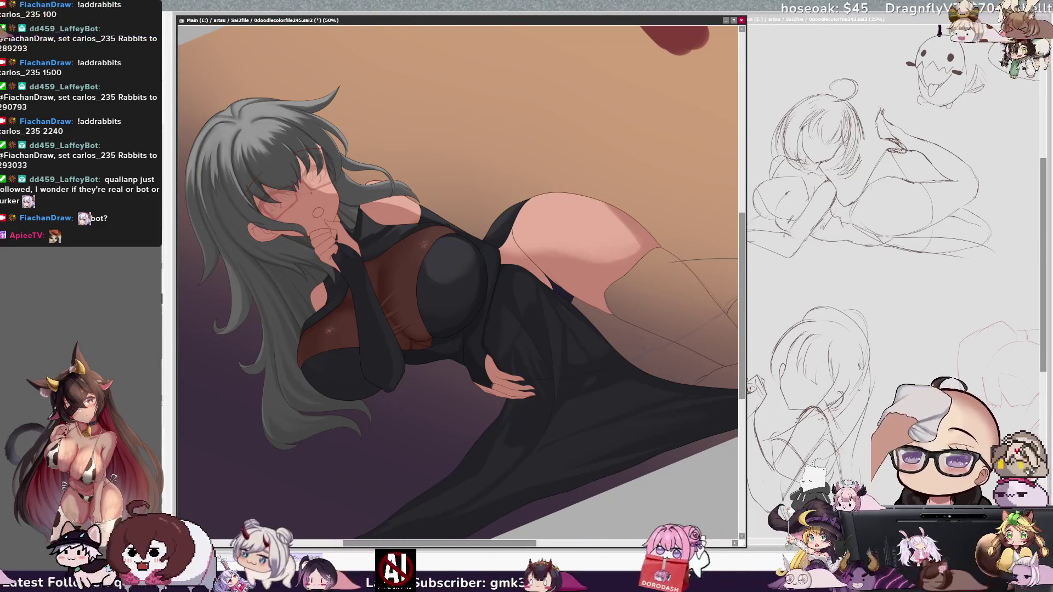
Zoom out to 25% with upright rotation to show the whole figure, and set the trim brush size
{"action": "left_click_drag", "start_coordinate": [439, 543], "coordinate": [435, 543]}
{"action": "left_click_drag", "start_coordinate": [744, 307], "coordinate": [744, 330]}
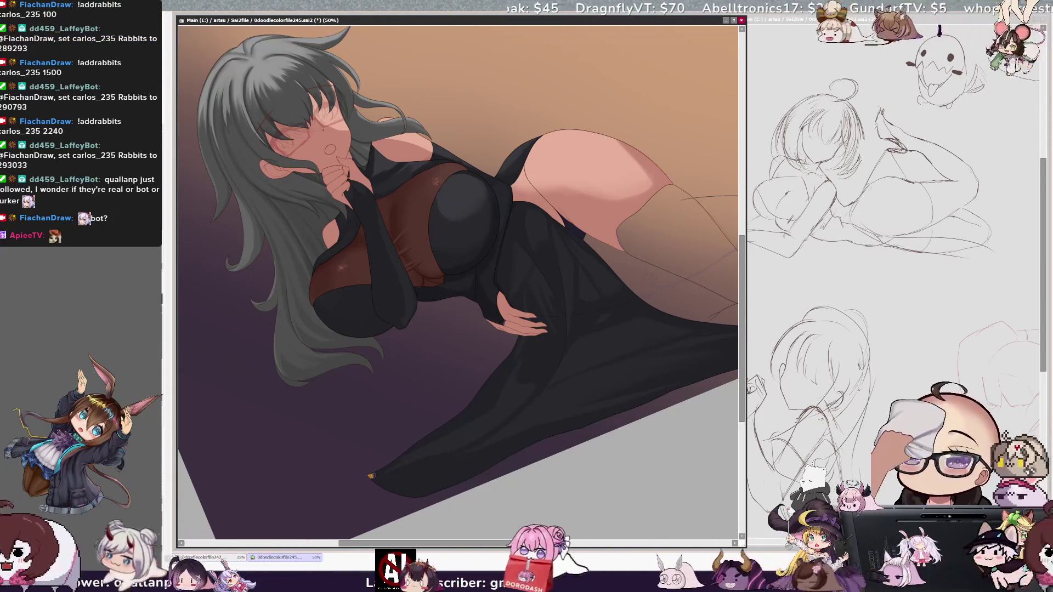
{"action": "key", "text": "Delete"}
{"action": "key", "text": "Delete"}
{"action": "key", "text": "Delete"}
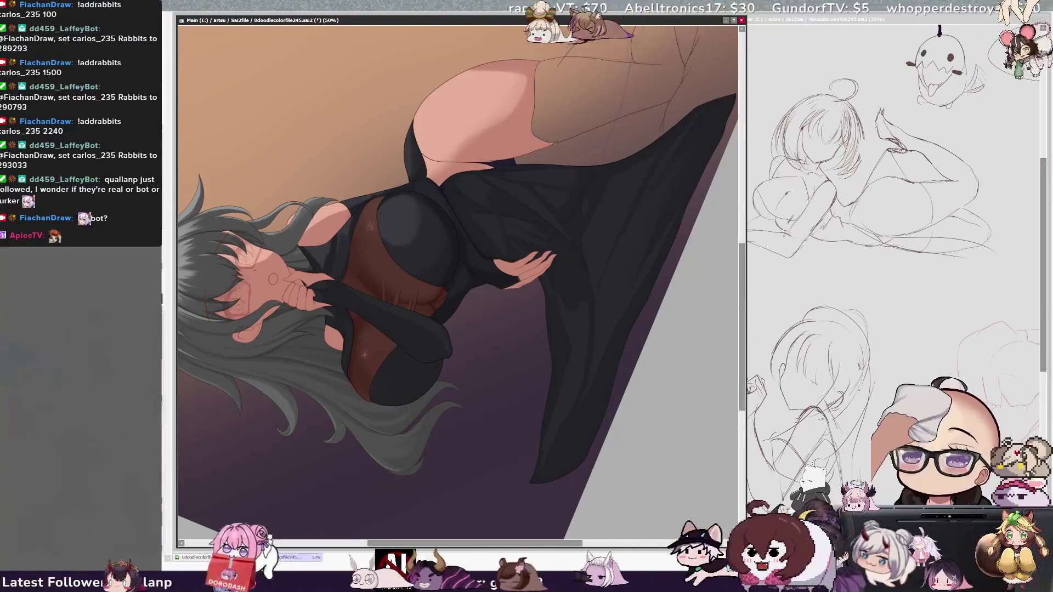
{"action": "key", "text": "Page_Down"}
{"action": "key", "text": "Home"}
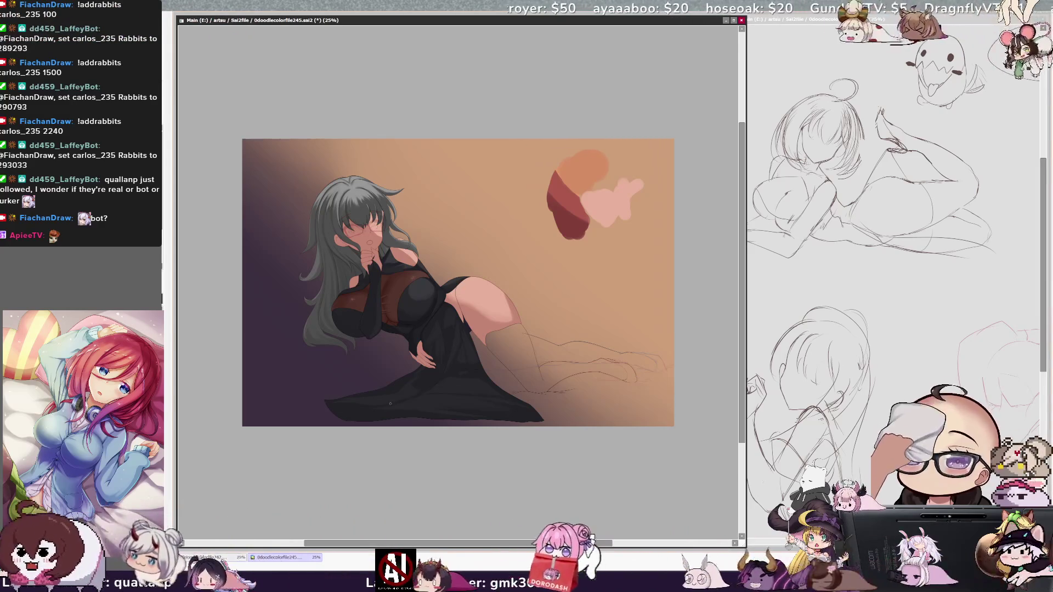
{"action": "left_click_drag", "start_coordinate": [327, 401], "coordinate": [346, 421]}
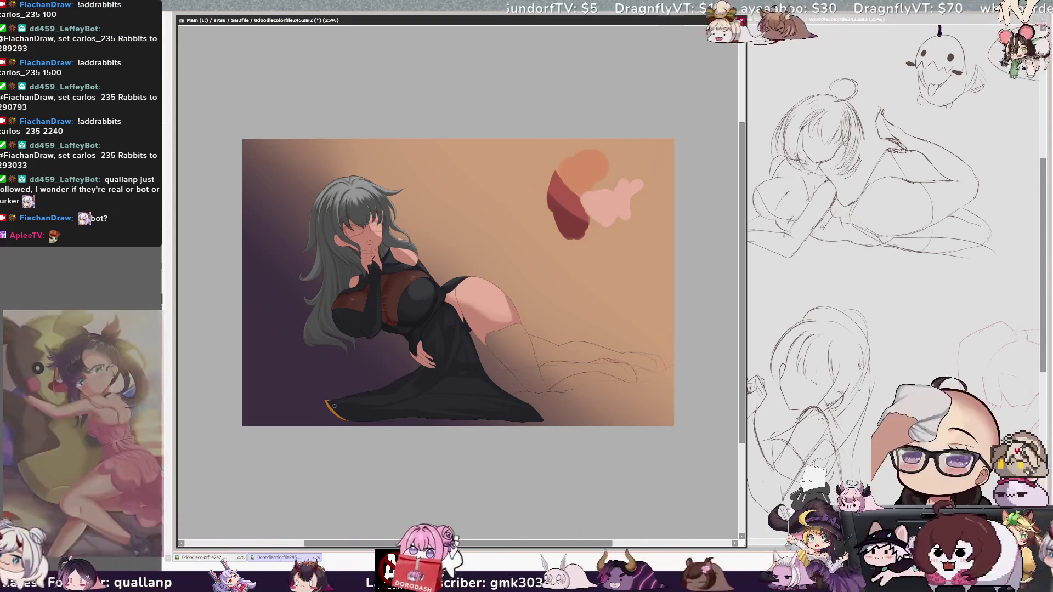
Paint a thin orange-gold trim line along the entire lower hem of the black dress
{"action": "mouse_move", "coordinate": [332, 404]}
{"action": "left_mouse_down"}
{"action": "mouse_move", "coordinate": [356, 422]}
{"action": "mouse_move", "coordinate": [433, 417]}
{"action": "left_mouse_up"}
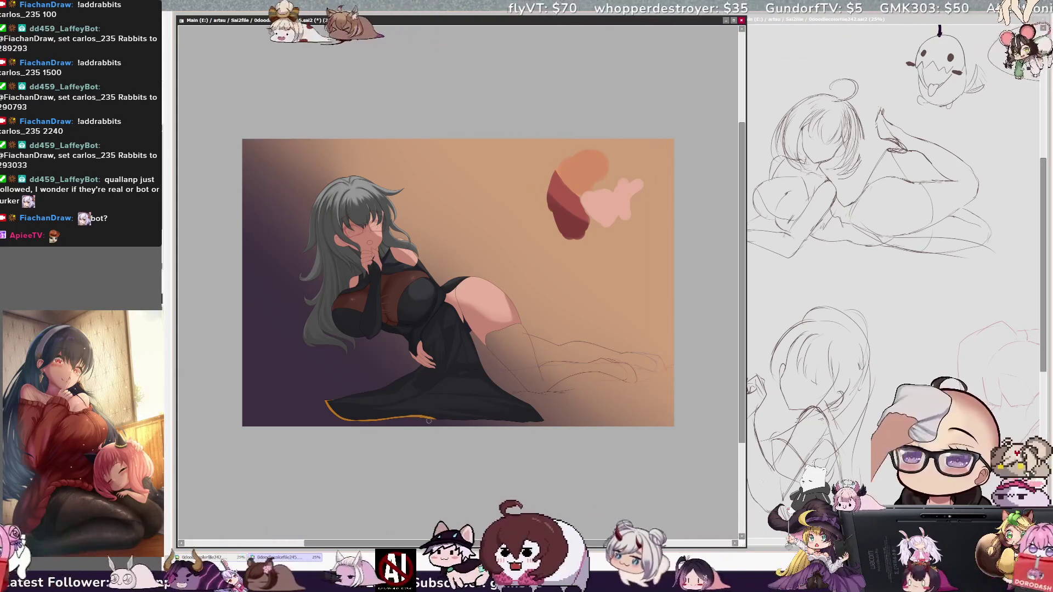
{"action": "left_click_drag", "start_coordinate": [428, 418], "coordinate": [543, 420]}
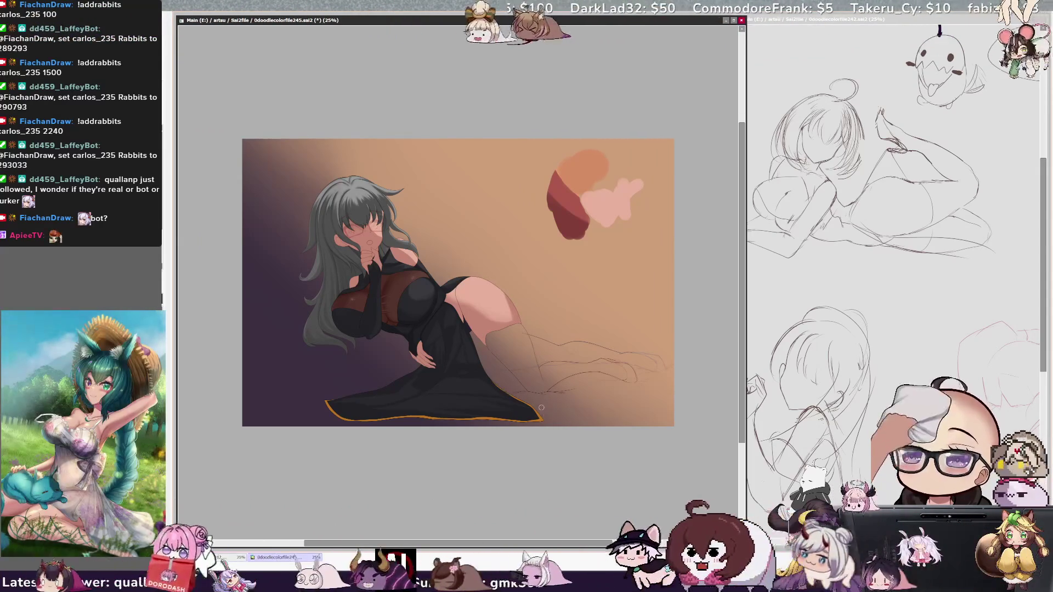
{"action": "left_click_drag", "start_coordinate": [533, 544], "coordinate": [518, 547]}
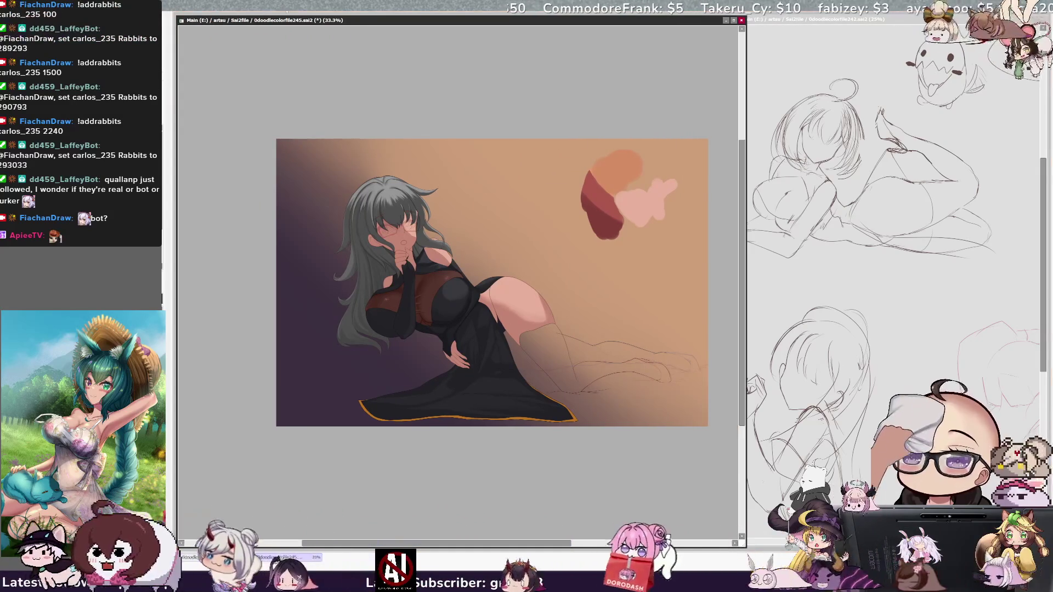
Zoom to 50% and Magic Wand-select both the right and left chest areas of the dress
{"action": "key", "text": "ctrl+plus"}
{"action": "left_click", "coordinate": [445, 318]}
{"action": "left_click", "coordinate": [327, 360]}
Switch to the brush, undo a stray trim stroke on the chest, and rotate the view
{"action": "key", "text": "b"}
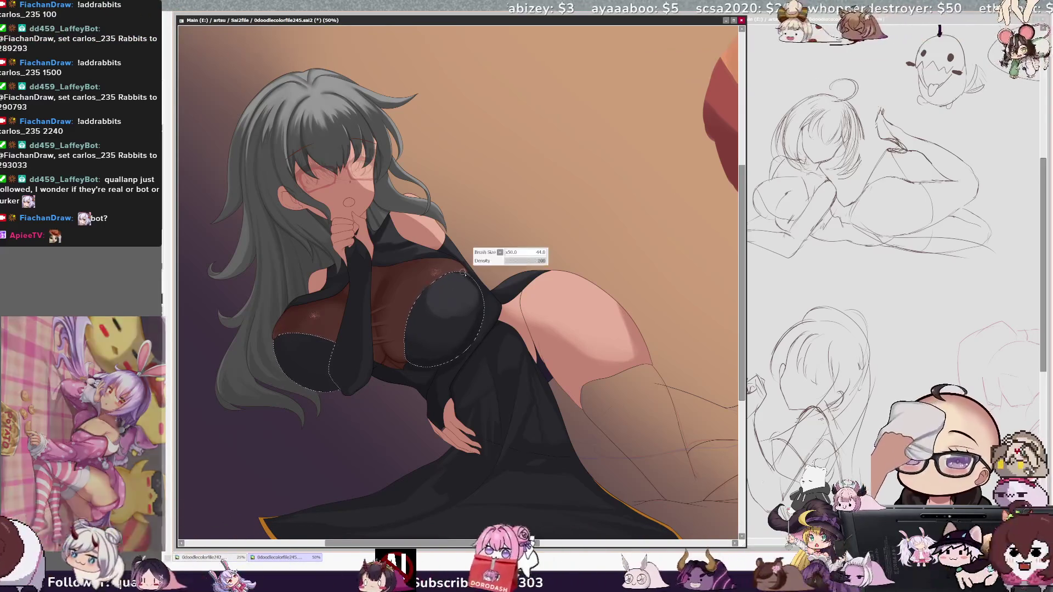
{"action": "key", "text": "ctrl+z"}
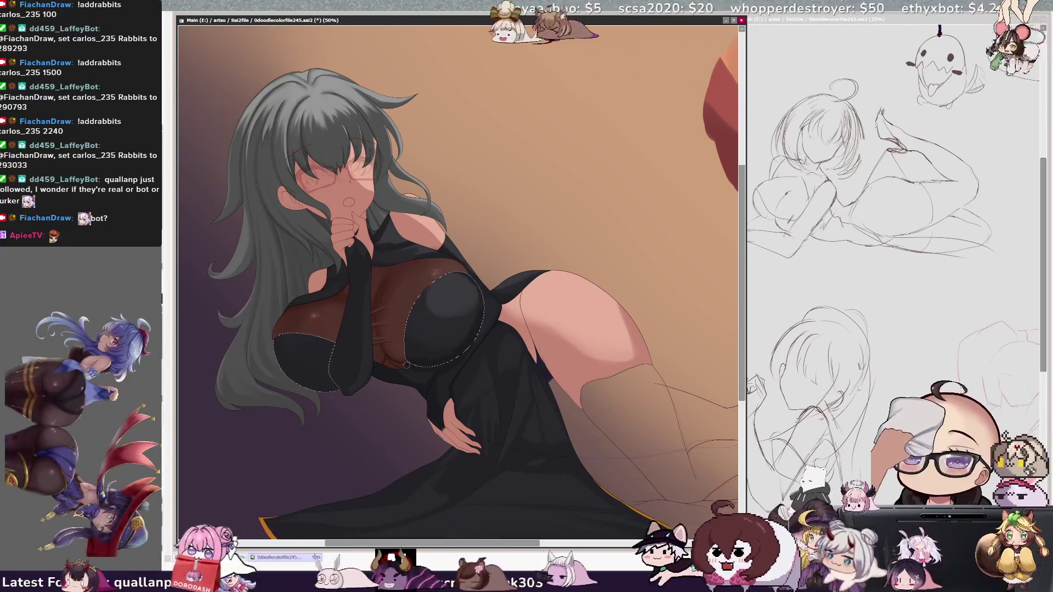
{"action": "key", "text": "Delete"}
{"action": "key", "text": "Delete"}
{"action": "key", "text": "Delete"}
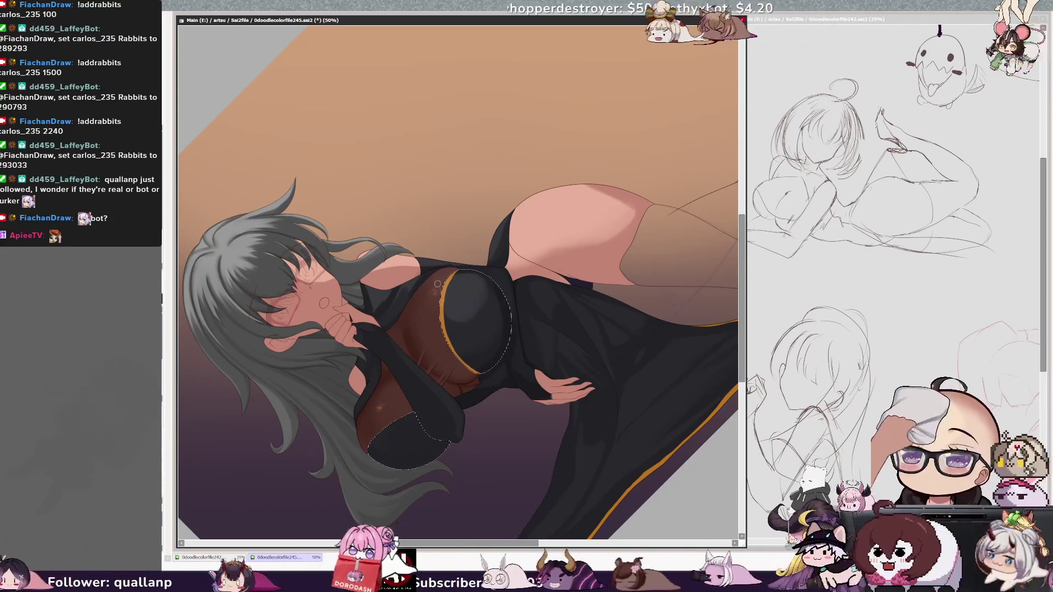
Paint gold trim along the chest panel edge and pick the Cloth layer by sampling the dress
{"action": "mouse_move", "coordinate": [459, 267]}
{"action": "left_mouse_down"}
{"action": "mouse_move", "coordinate": [445, 332]}
{"action": "mouse_move", "coordinate": [466, 366]}
{"action": "left_mouse_up"}
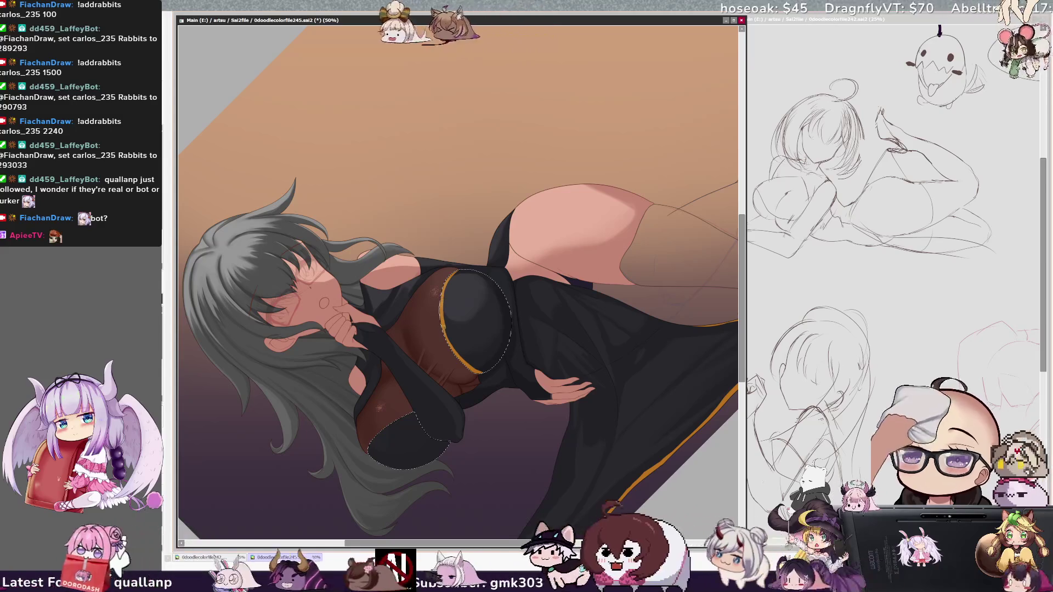
{"action": "left_click", "coordinate": [484, 369], "text": "ctrl+shift"}
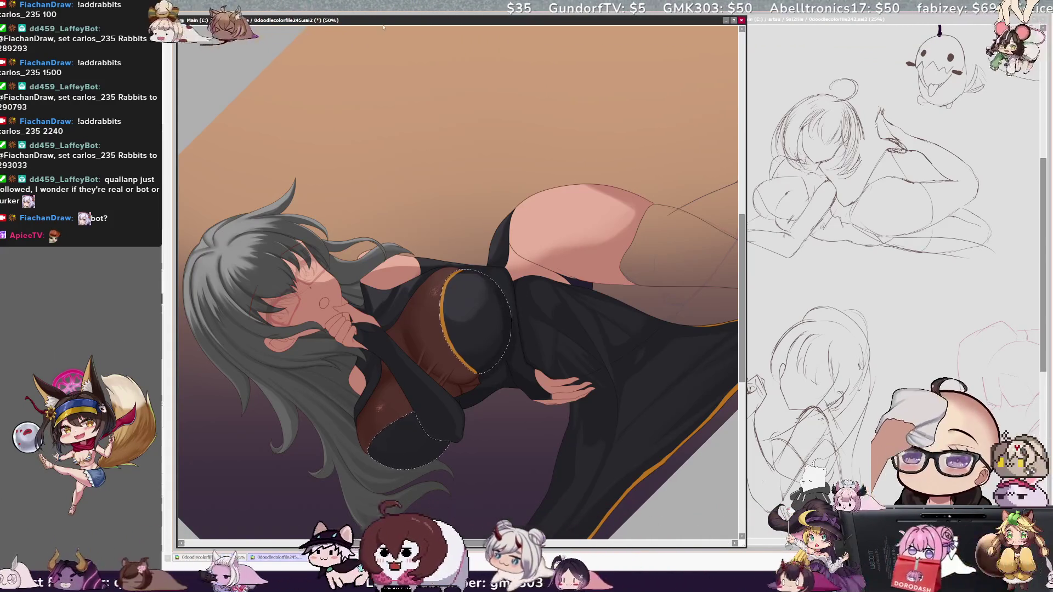
Paint gold trim along the lower-left bust edge, undoing a stray thickened lower-right stroke
{"action": "key", "text": "Home"}
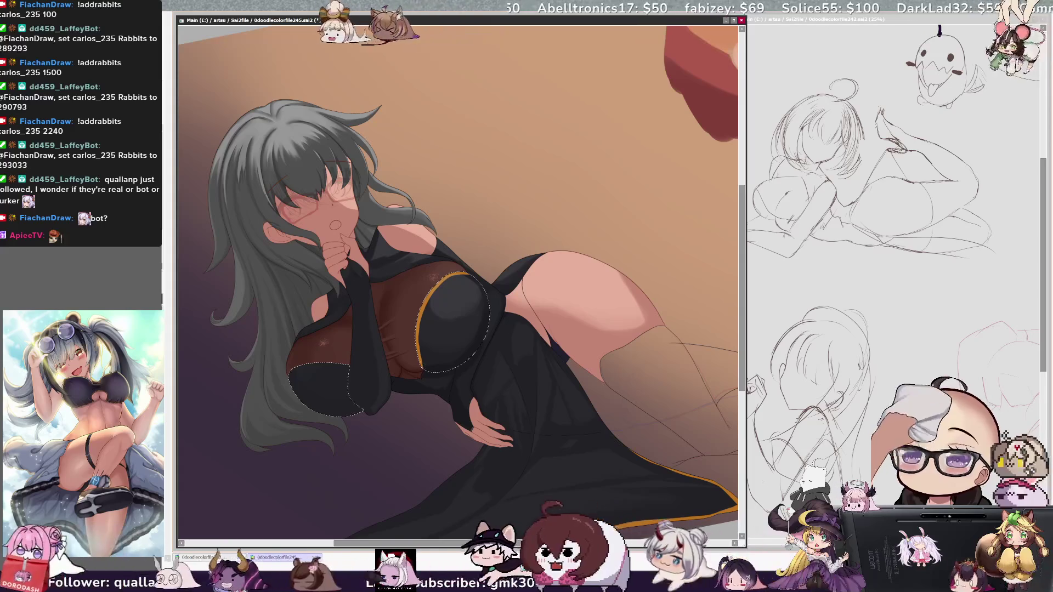
{"action": "left_click_drag", "start_coordinate": [289, 376], "coordinate": [350, 366]}
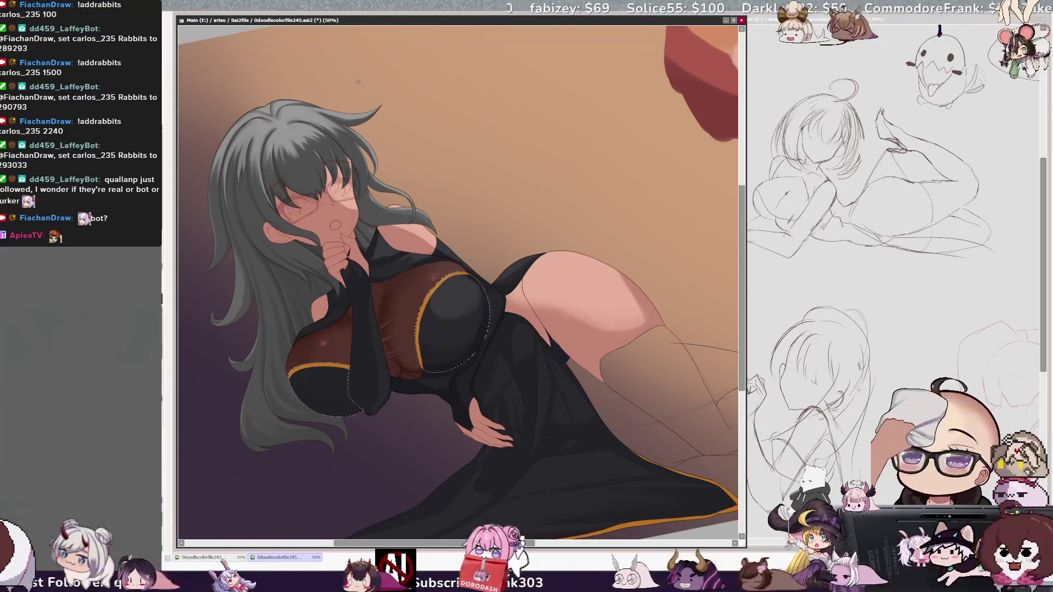
{"action": "key", "text": "Delete"}
{"action": "key", "text": "Delete"}
{"action": "key", "text": "Delete"}
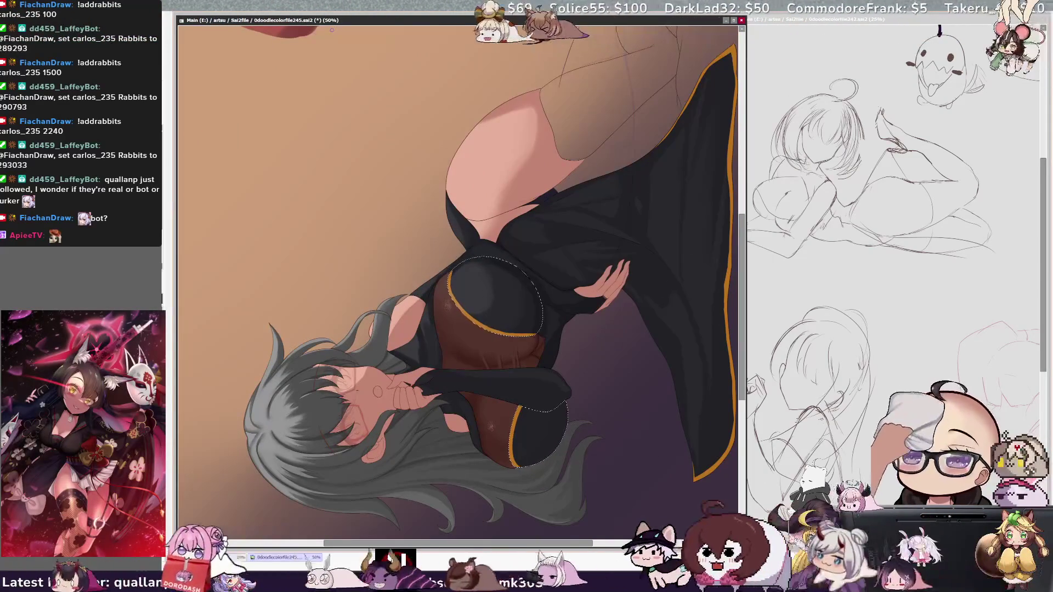
{"action": "left_click_drag", "start_coordinate": [518, 409], "coordinate": [516, 446]}
{"action": "key", "text": "ctrl+z"}
{"action": "key", "text": "ctrl+z"}
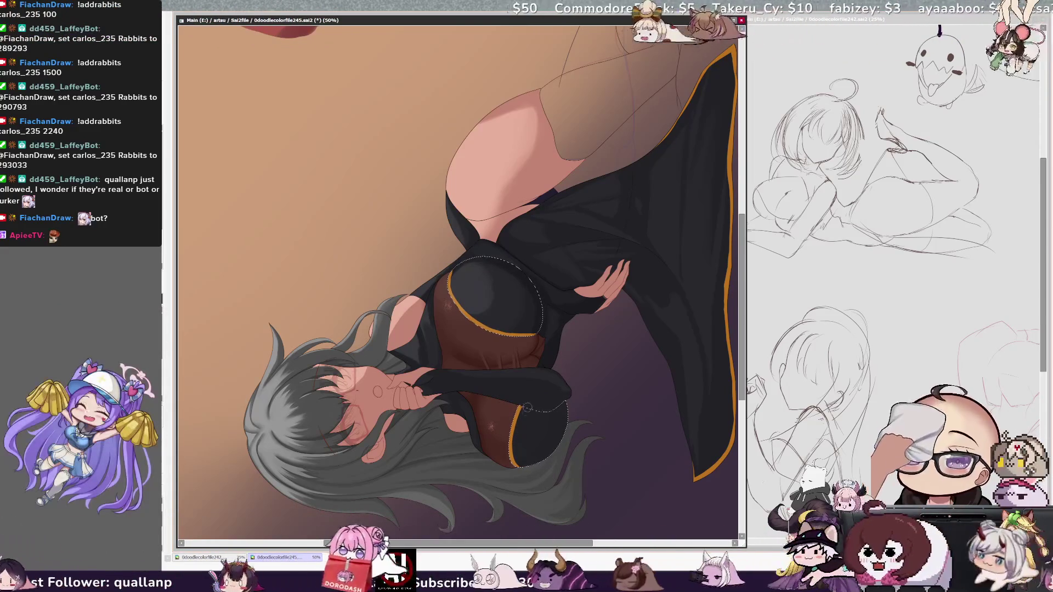
Shrink the brush size and turn the view back upright
{"action": "left_click_drag", "start_coordinate": [517, 457], "coordinate": [513, 456]}
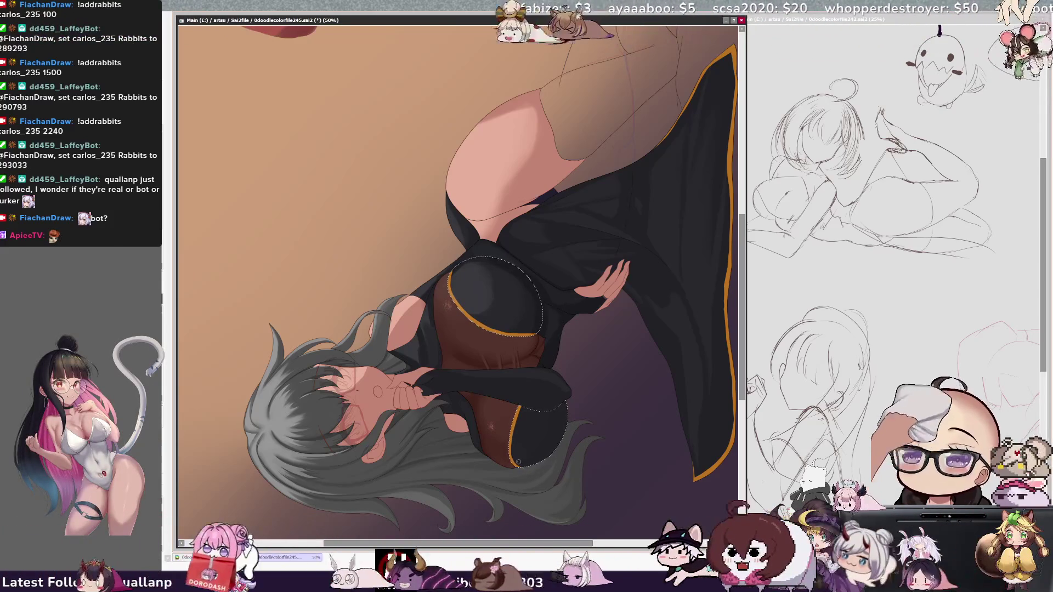
{"action": "key", "text": "bracketleft"}
{"action": "key", "text": "bracketleft"}
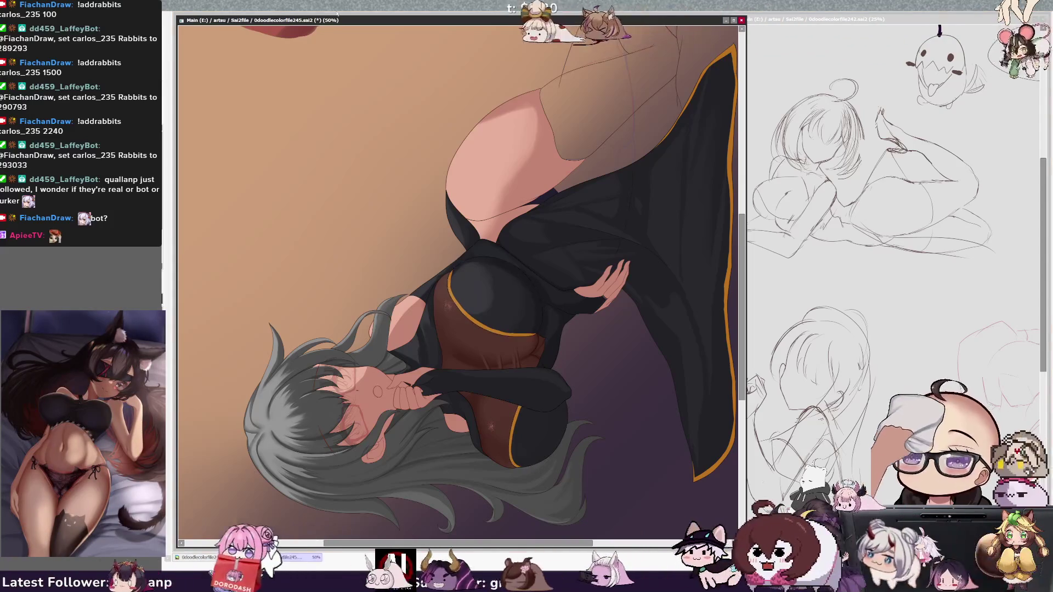
{"action": "key", "text": "Home"}
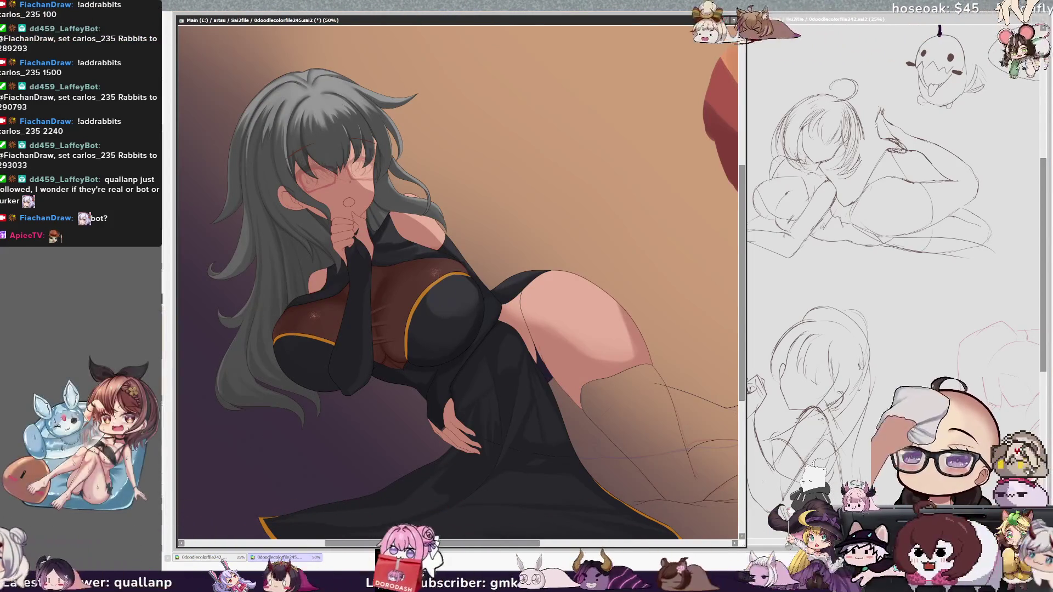
{"action": "left_click_drag", "start_coordinate": [352, 309], "coordinate": [434, 334]}
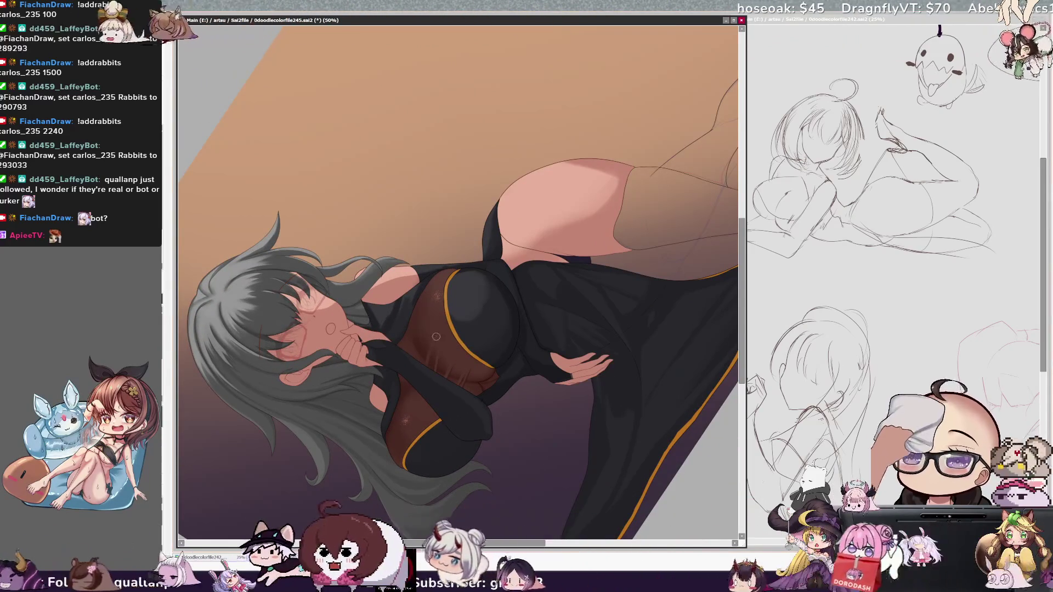
{"action": "key", "text": "bracketright"}
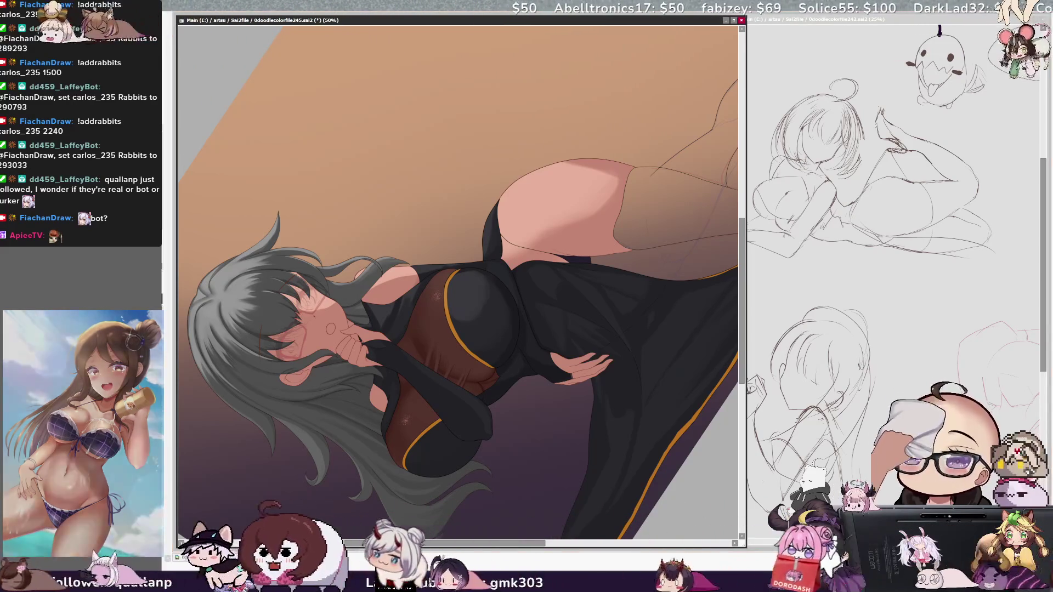
Shrink the brush in steps while shading the dress, then zoom out and tilt the view
{"action": "key", "text": "bracketleft"}
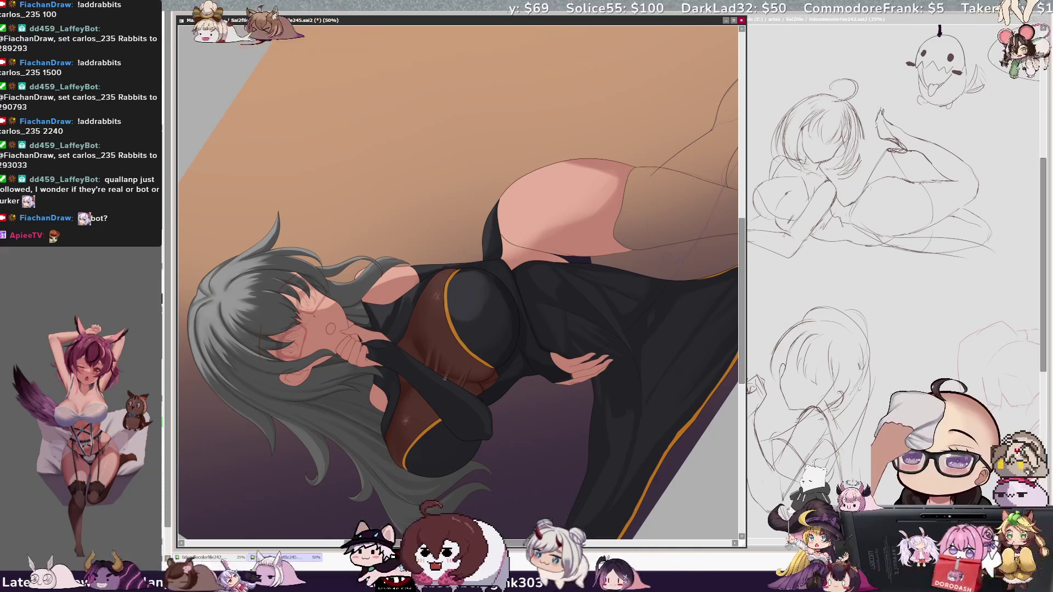
{"action": "key", "text": "bracketleft"}
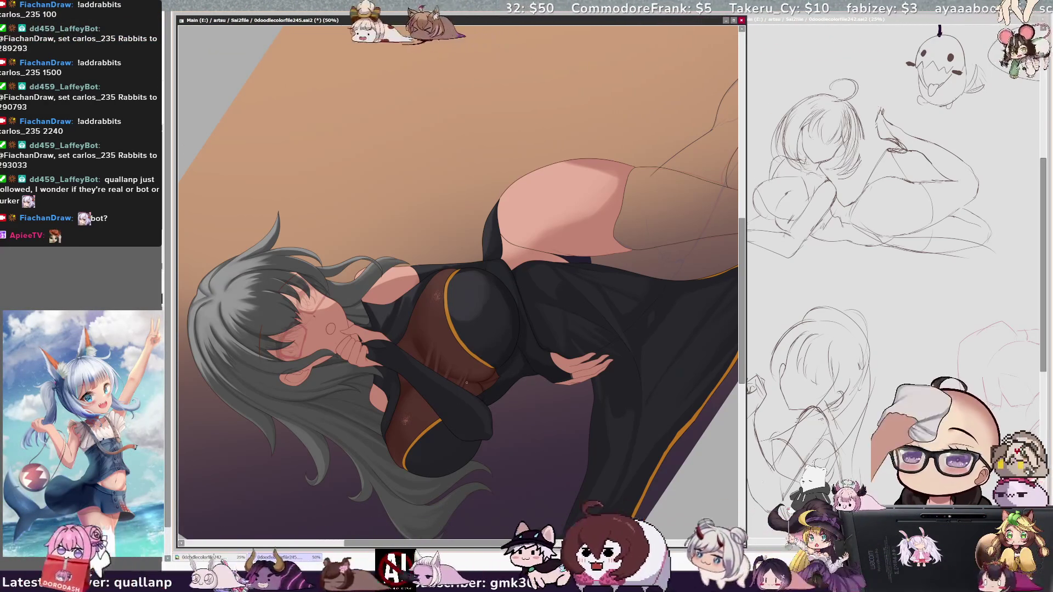
{"action": "key", "text": "bracketleft"}
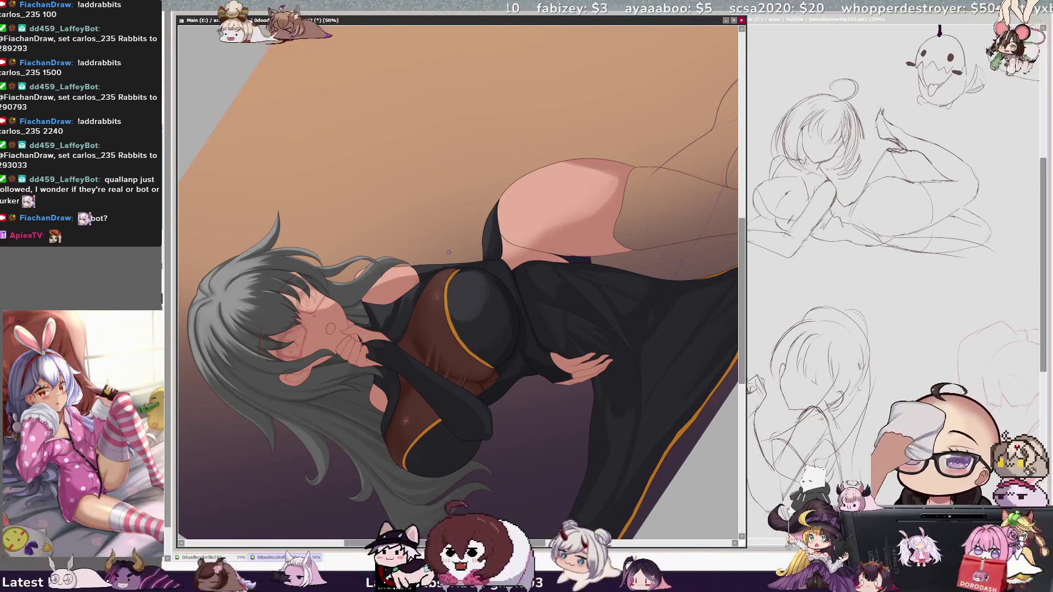
{"action": "scroll", "coordinate": [449, 252], "scroll_direction": "down", "scroll_amount": 1}
{"action": "key", "text": "End"}
{"action": "key", "text": "End"}
{"action": "key", "text": "End"}
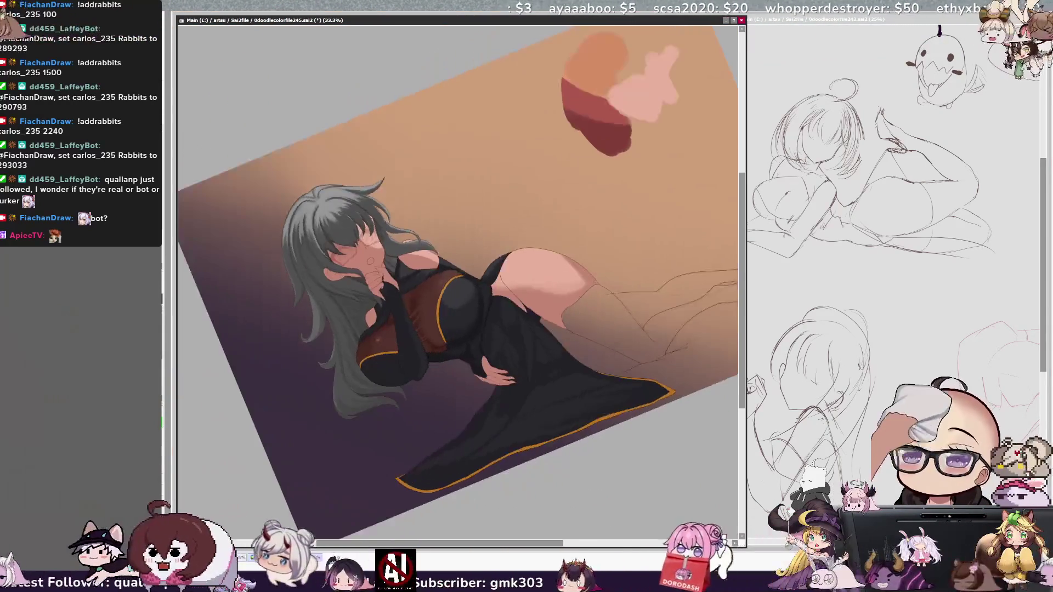
Zoom back in and shade the hair and dress with the brush set to 44
{"action": "key", "text": "ctrl+plus"}
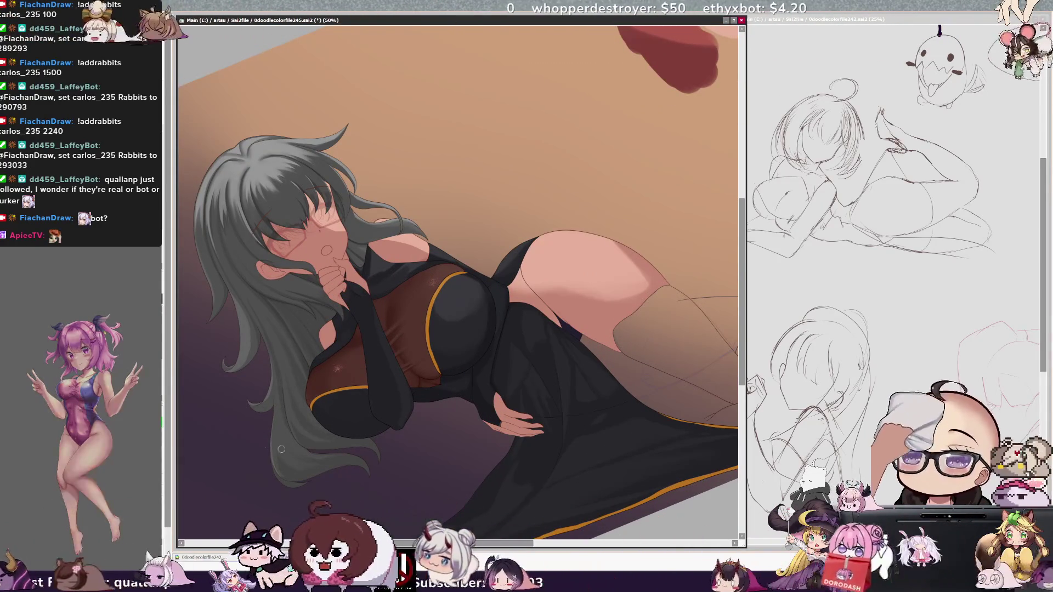
{"action": "key", "text": "bracketright"}
{"action": "key", "text": "bracketright"}
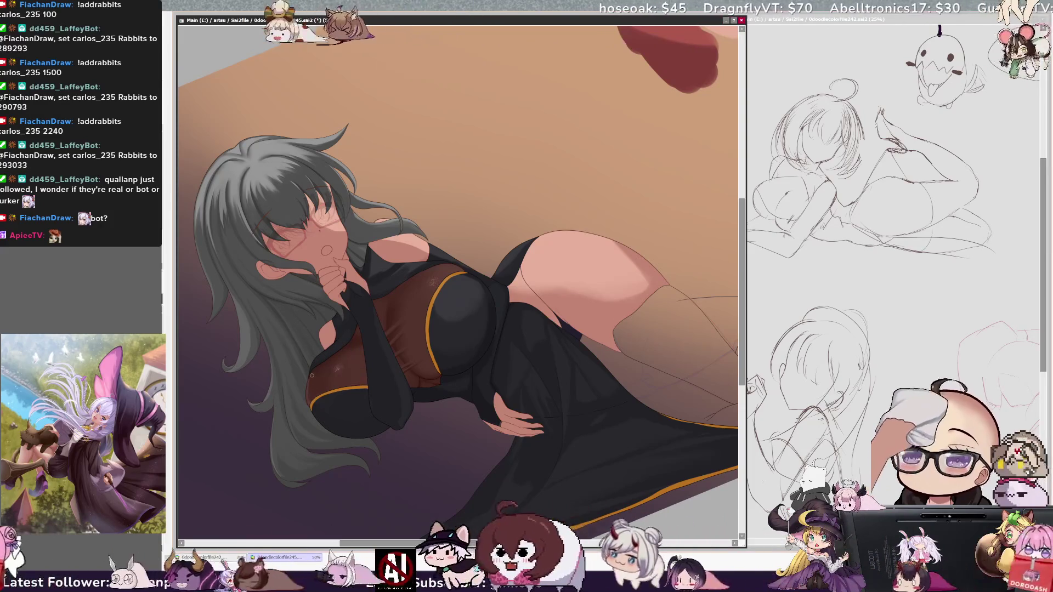
{"action": "key", "text": "bracketleft"}
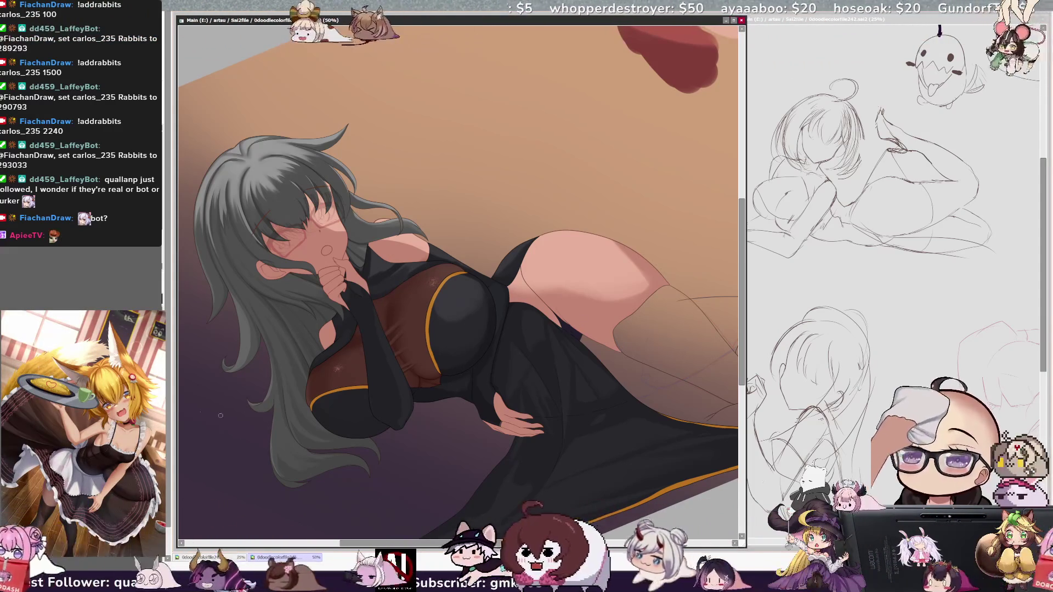
{"action": "key", "text": "bracketleft"}
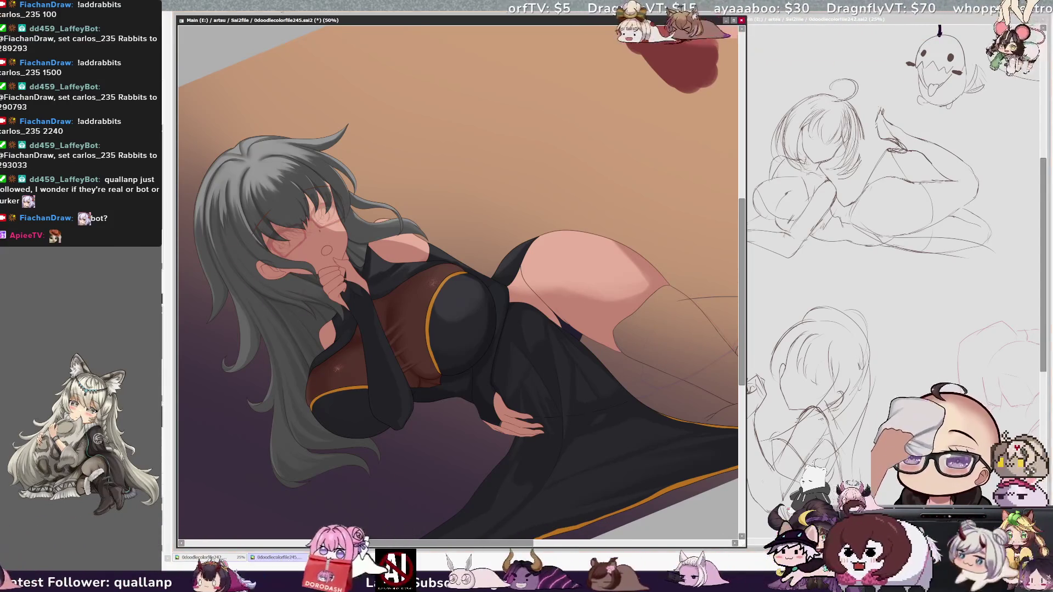
Zoom out with the canvas upright to check the composition, and enlarge the brush to about 102
{"action": "key", "text": "ctrl+minus"}
{"action": "key", "text": "Home"}
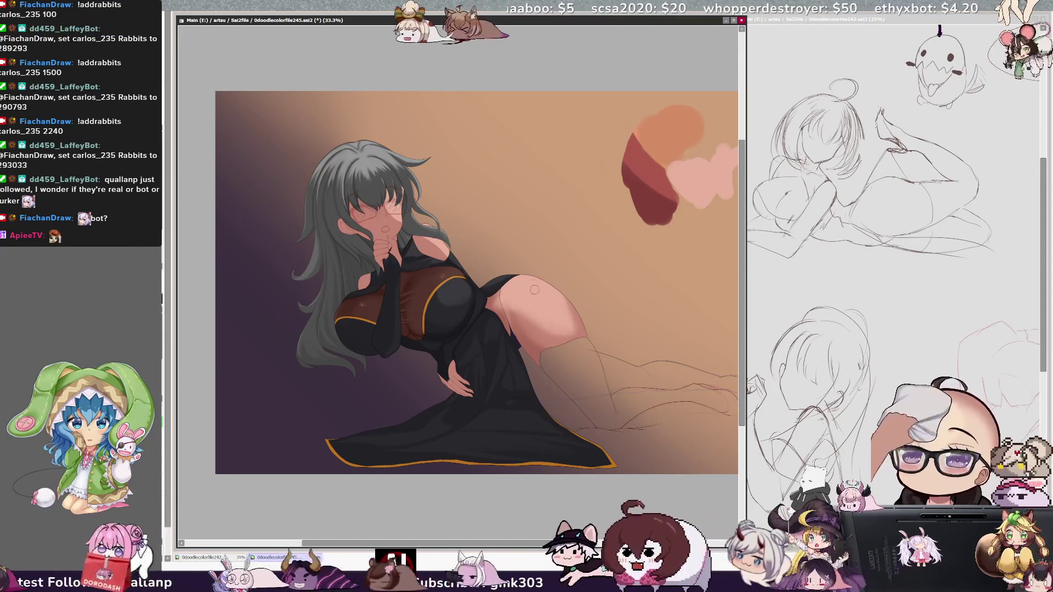
{"action": "key", "text": "bracketright"}
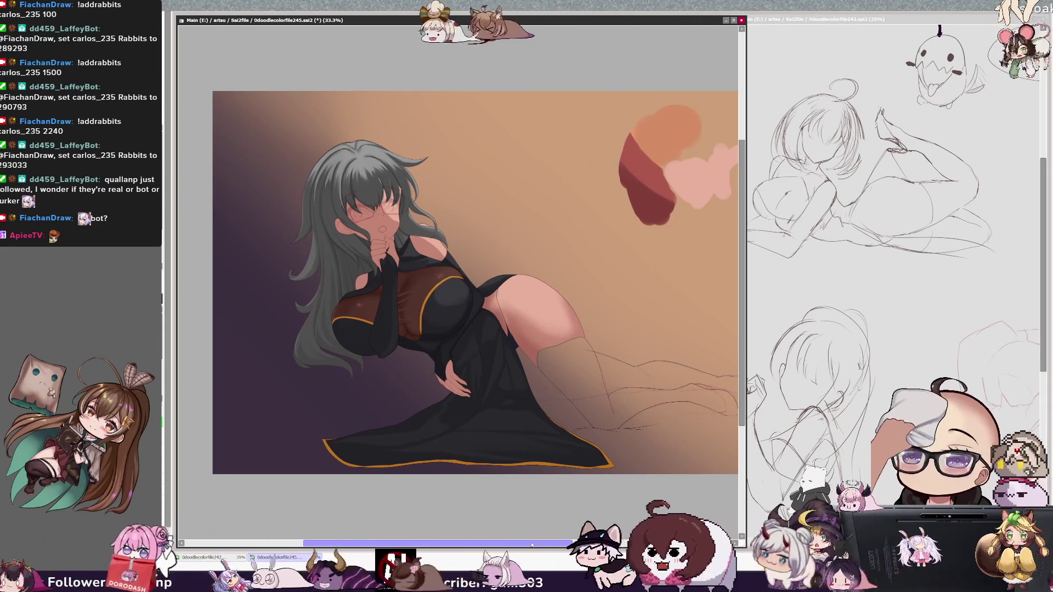
Zoom to 50% and airbrush soft shadows on the dress and hair with a brush near 140
{"action": "scroll", "coordinate": [472, 282], "scroll_direction": "left", "scroll_amount": 1}
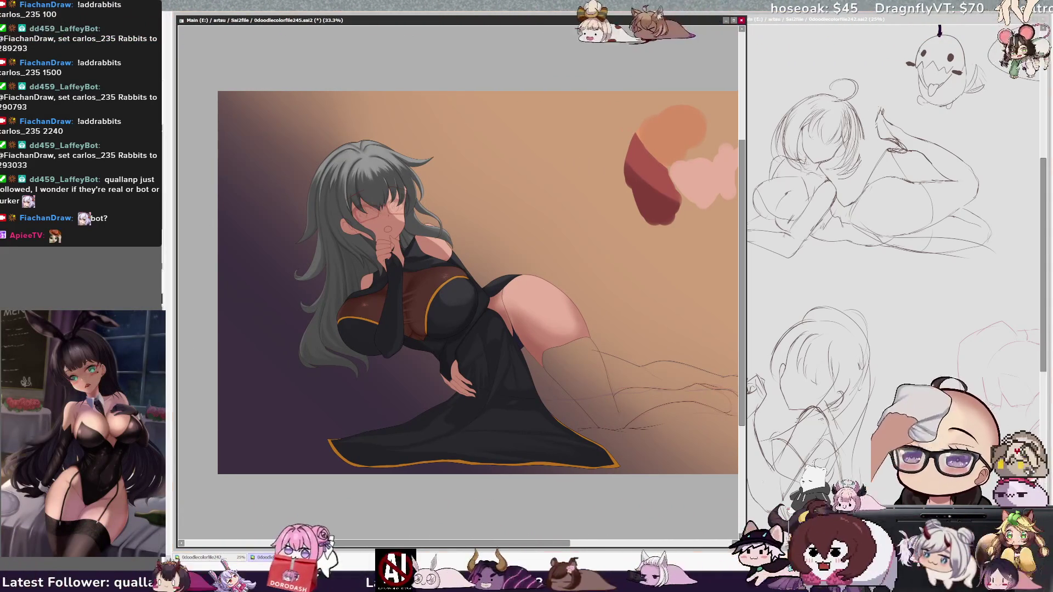
{"action": "key", "text": "ctrl+plus"}
{"action": "key", "text": "bracketleft"}
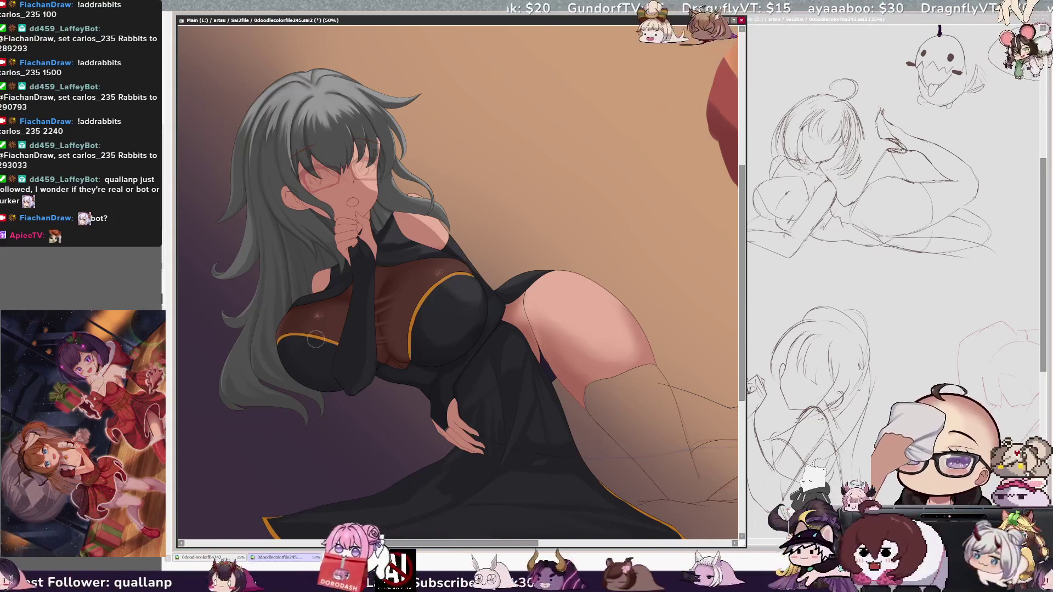
{"action": "key", "text": "bracketleft"}
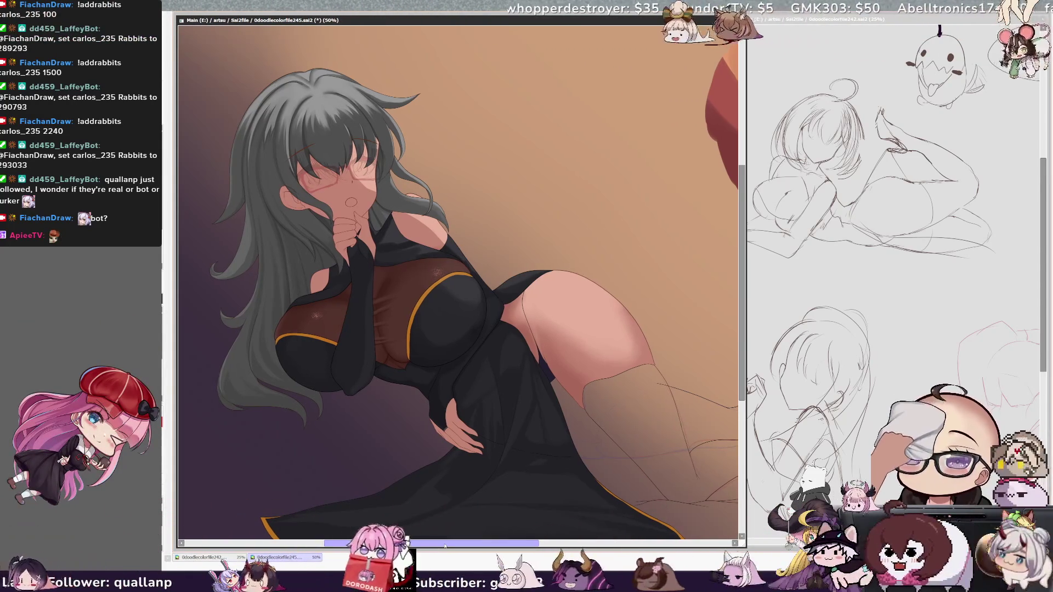
Resize the brush and rotate the canvas counterclockwise to paint highlights on the sheer panel
{"action": "key", "text": "bracketright"}
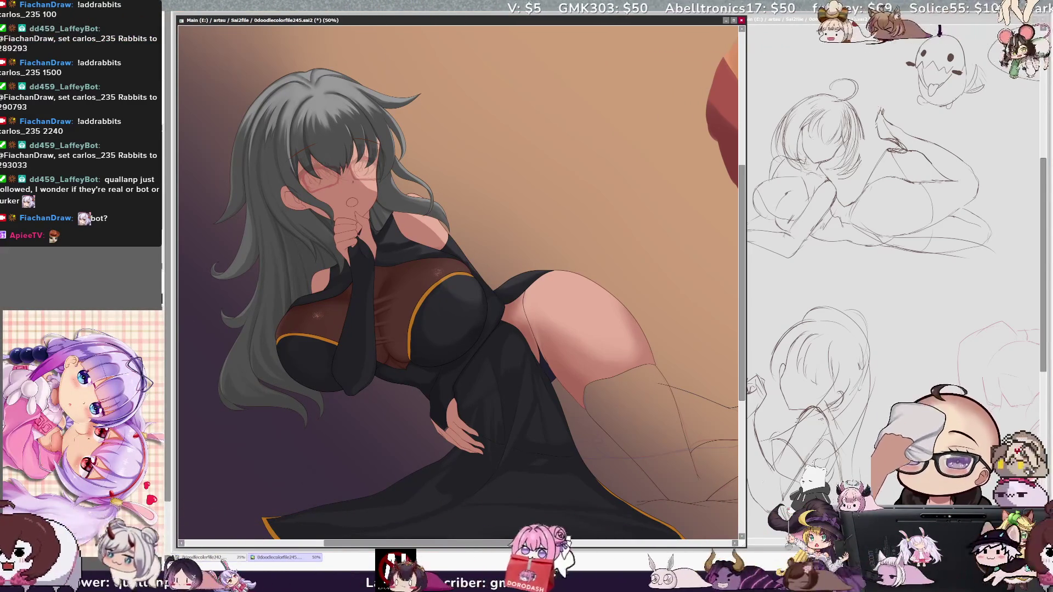
{"action": "key", "text": "Delete"}
{"action": "key", "text": "Delete"}
{"action": "key", "text": "Delete"}
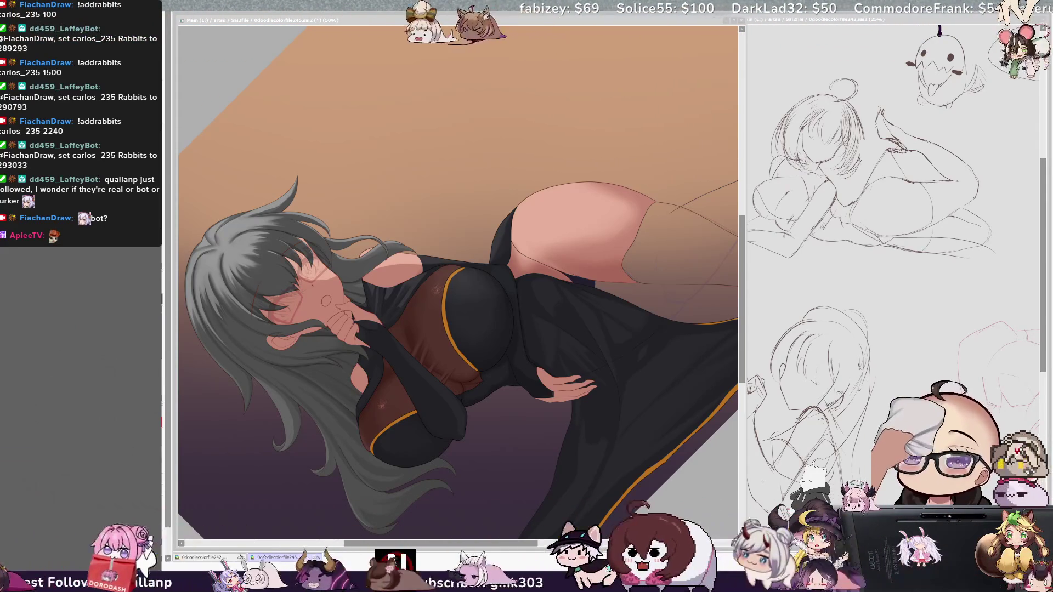
Rotate the canvas counterclockwise and paint fold shading on the black dress
{"action": "left_click", "coordinate": [491, 292]}
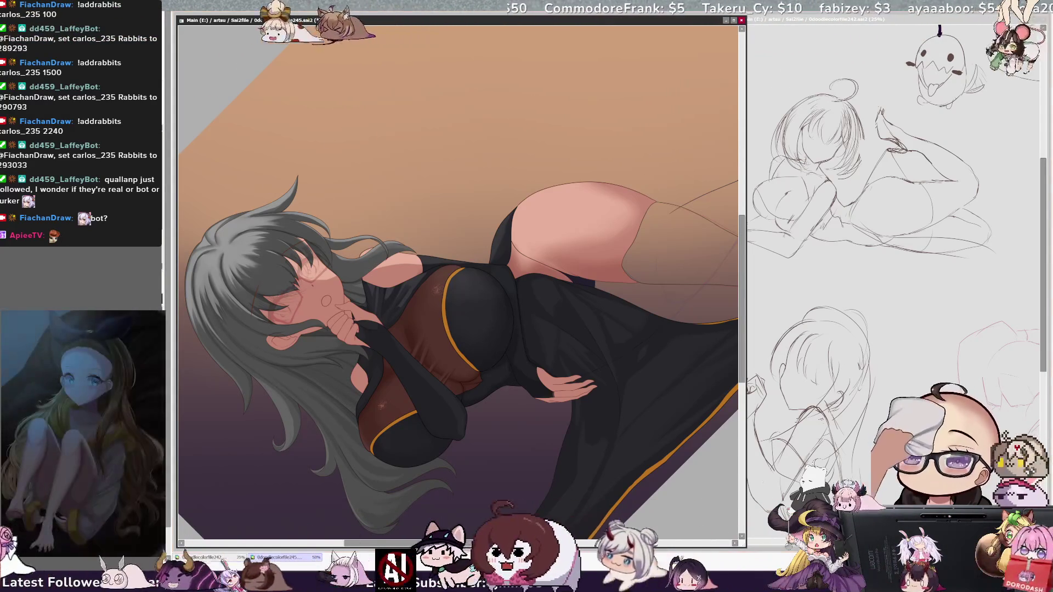
{"action": "key", "text": "Delete"}
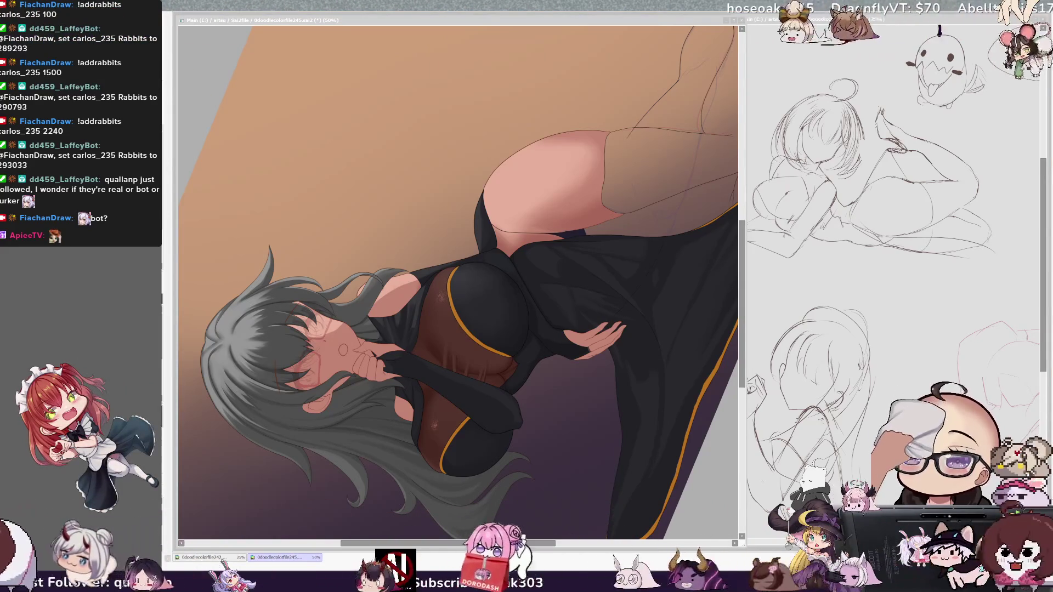
{"action": "left_click", "coordinate": [695, 219]}
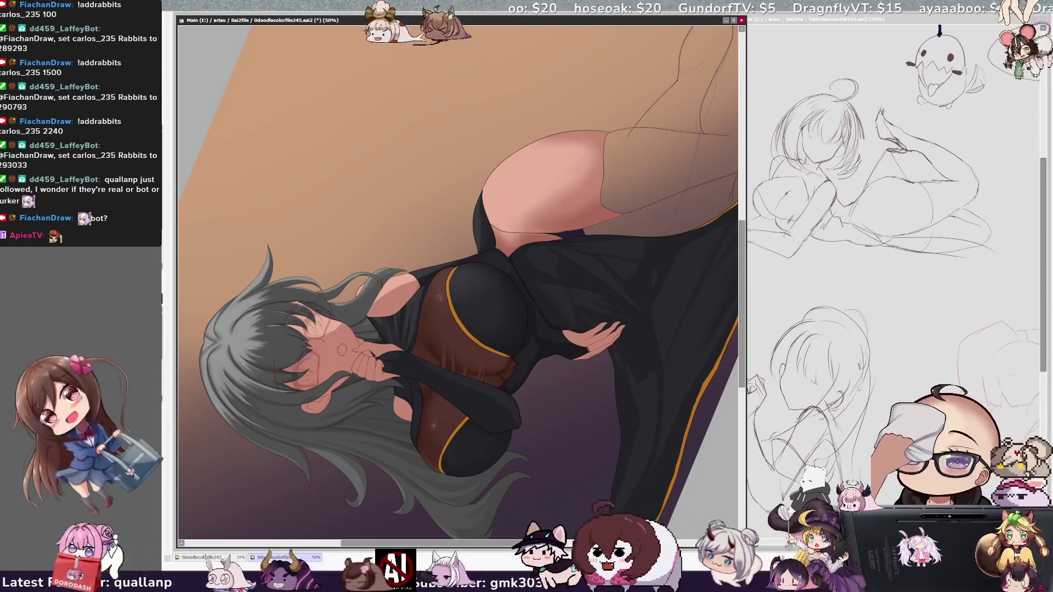
Select the dark dress region, paint it with a size-55 brush, then clear the selection
{"action": "left_click", "coordinate": [395, 318]}
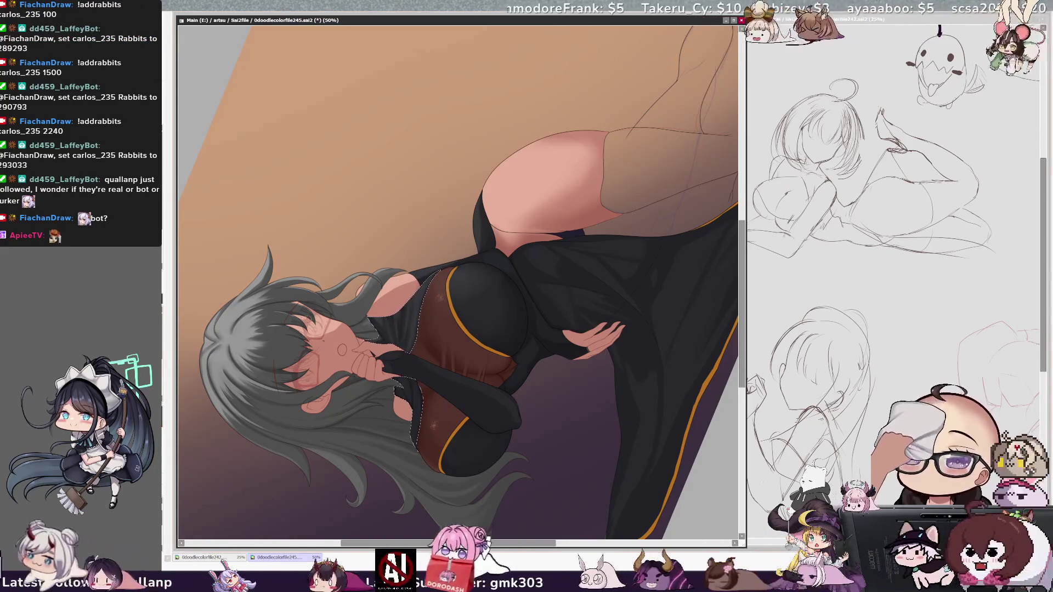
{"action": "key", "text": "bracketright"}
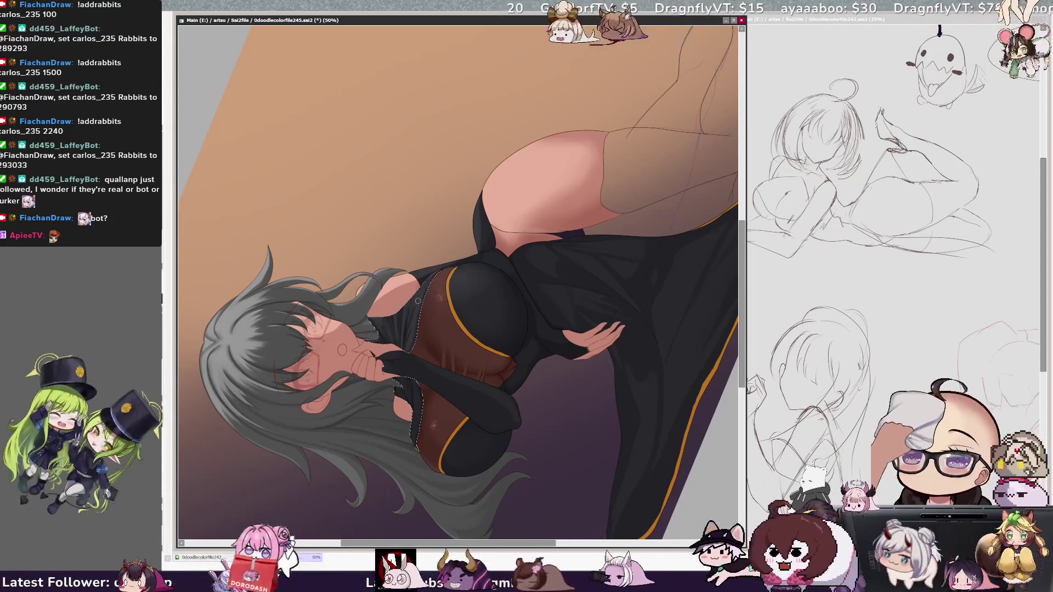
{"action": "key", "text": "ctrl+d"}
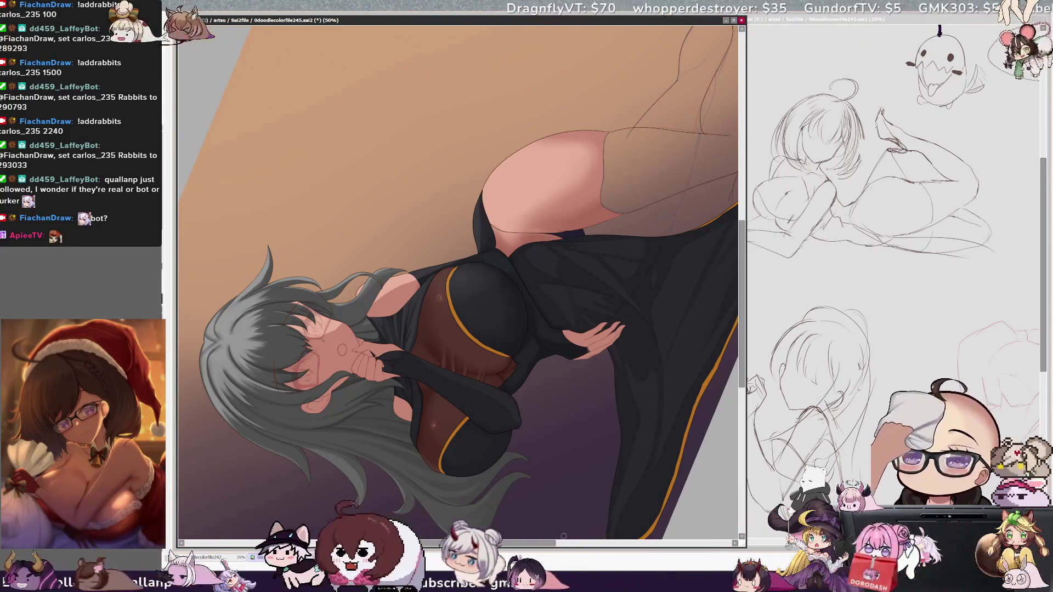
Reset the canvas rotation to upright, resize the brush, and zoom out to the whole illustration
{"action": "left_click_drag", "start_coordinate": [545, 543], "coordinate": [549, 543]}
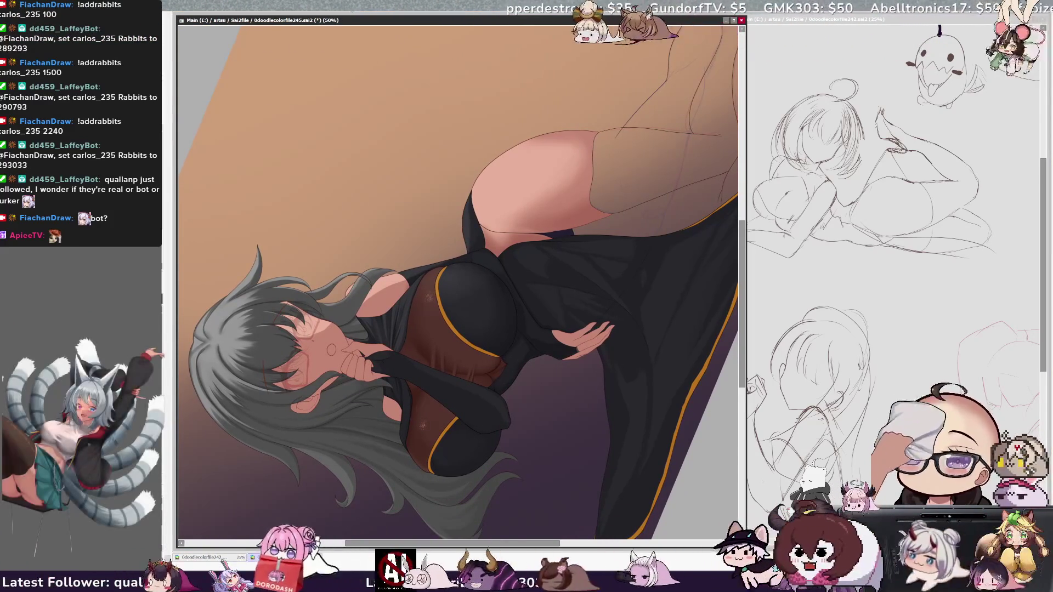
{"action": "key", "text": "Home"}
{"action": "key", "text": "bracketleft"}
{"action": "key", "text": "bracketleft"}
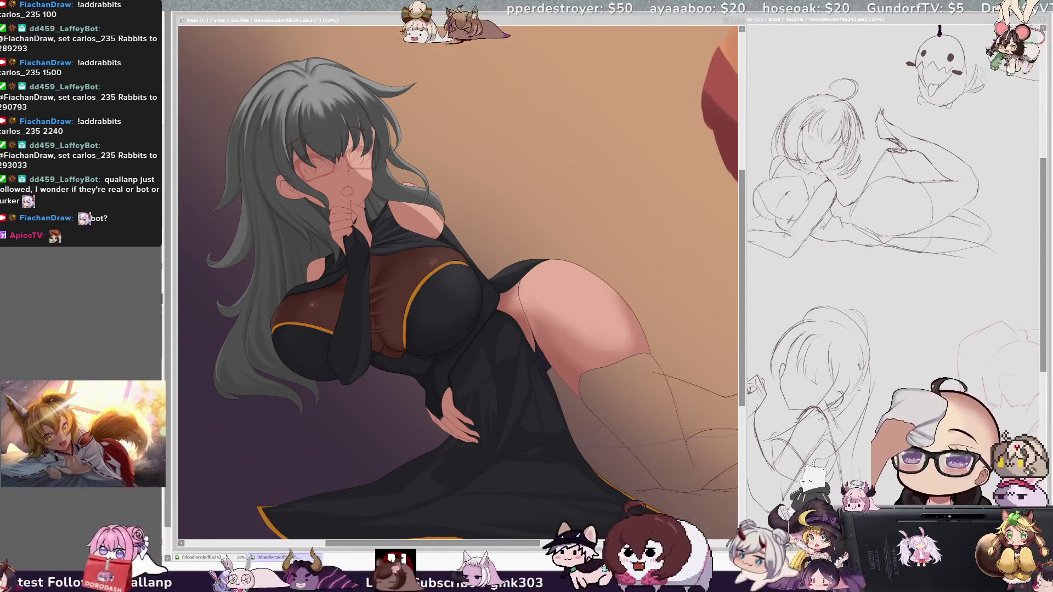
{"action": "key", "text": "minus"}
{"action": "key", "text": "minus"}
{"action": "key", "text": "plus"}
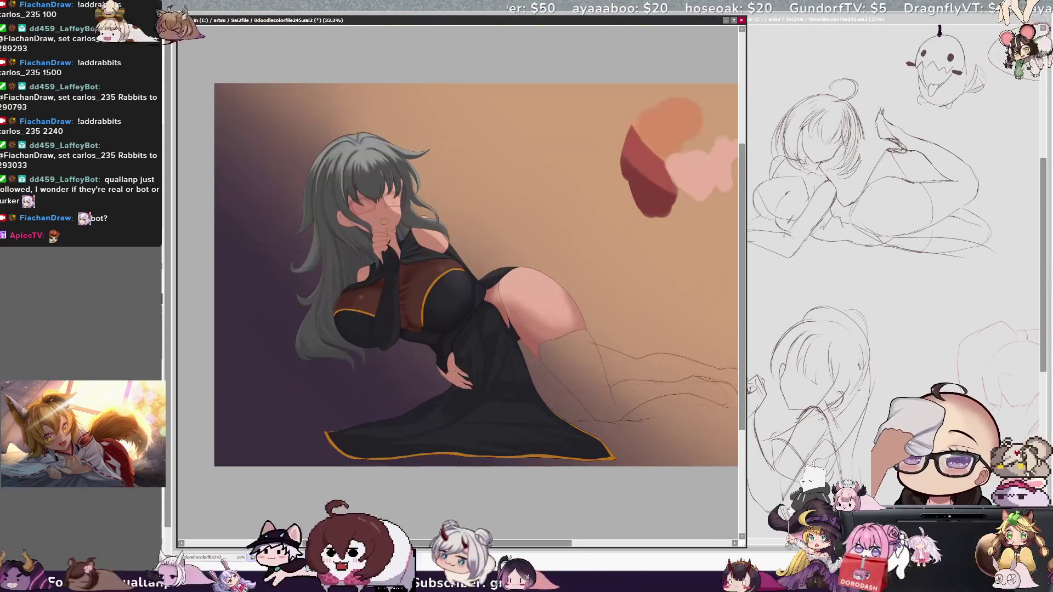
{"action": "left_click_drag", "start_coordinate": [439, 543], "coordinate": [436, 543]}
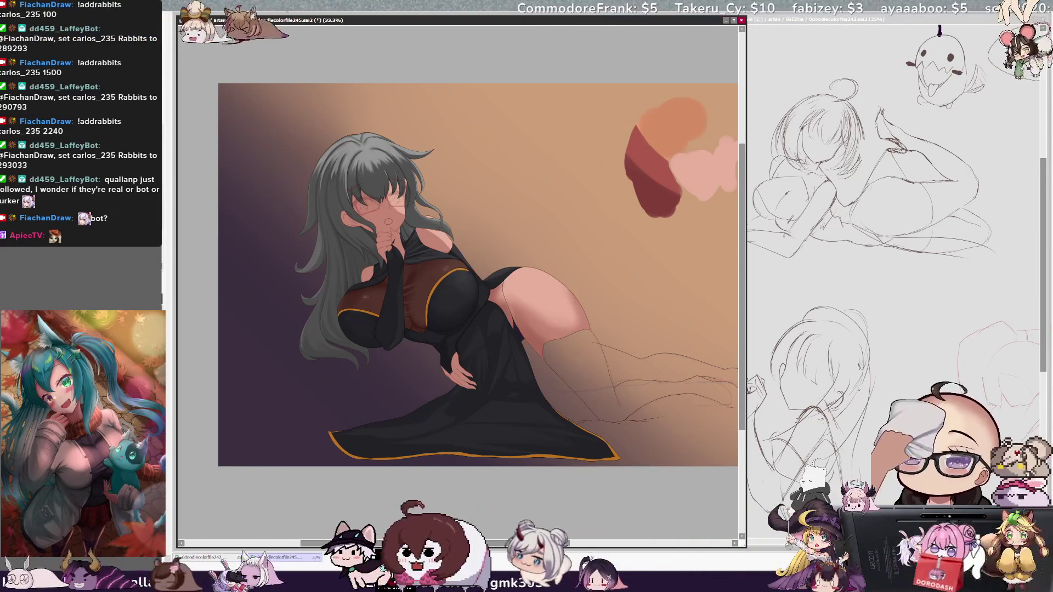
{"action": "key", "text": "ctrl+plus"}
{"action": "key", "text": "ctrl+plus"}
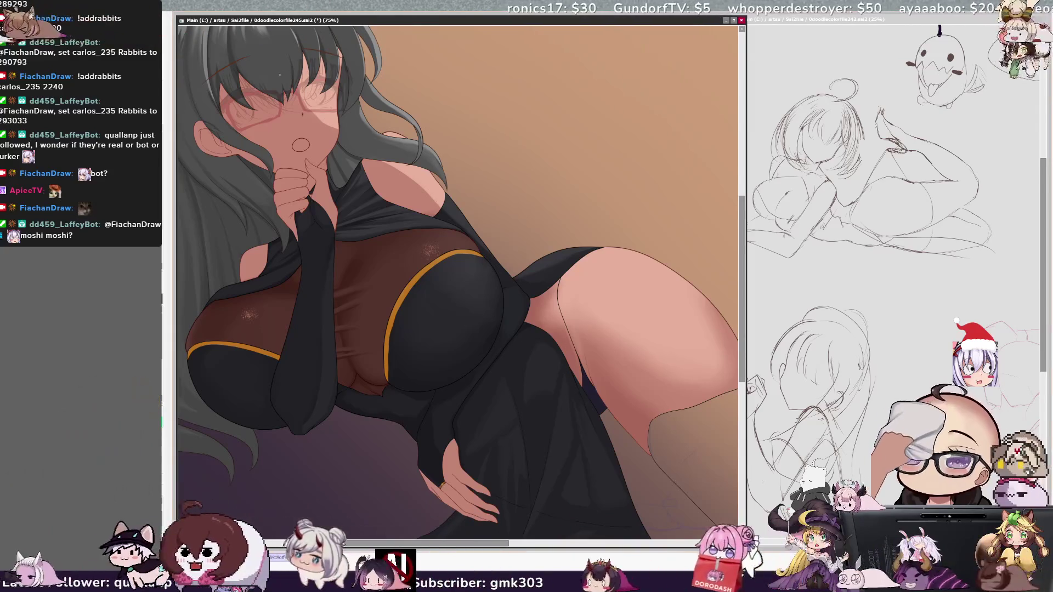
At 50% zoom, shade the dress hem with a size-27 brush, briefly zooming out to check
{"action": "key", "text": "minus"}
{"action": "key", "text": "minus"}
{"action": "key", "text": "minus"}
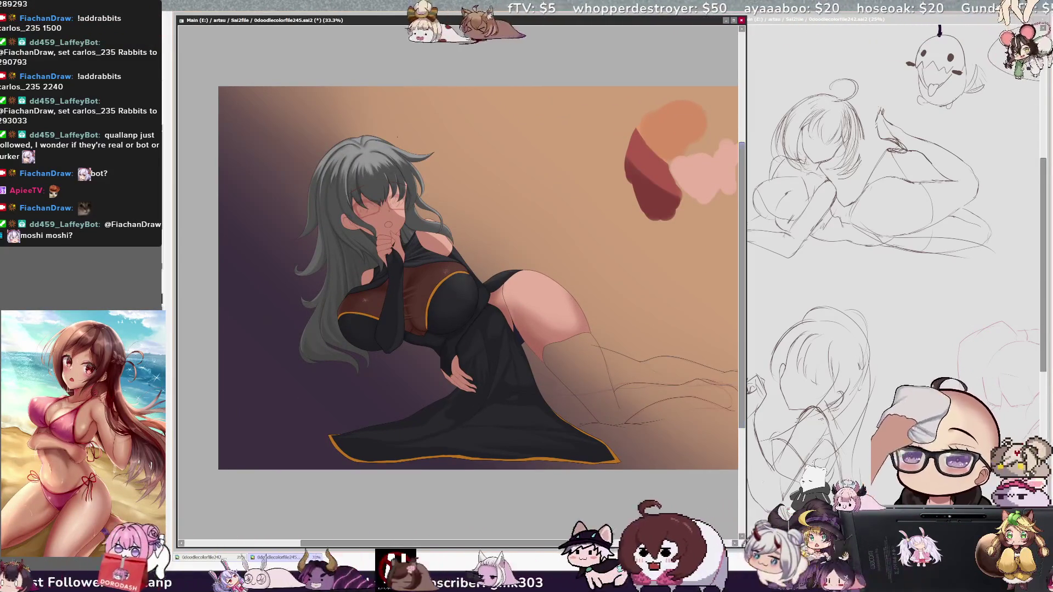
{"action": "key", "text": "plus"}
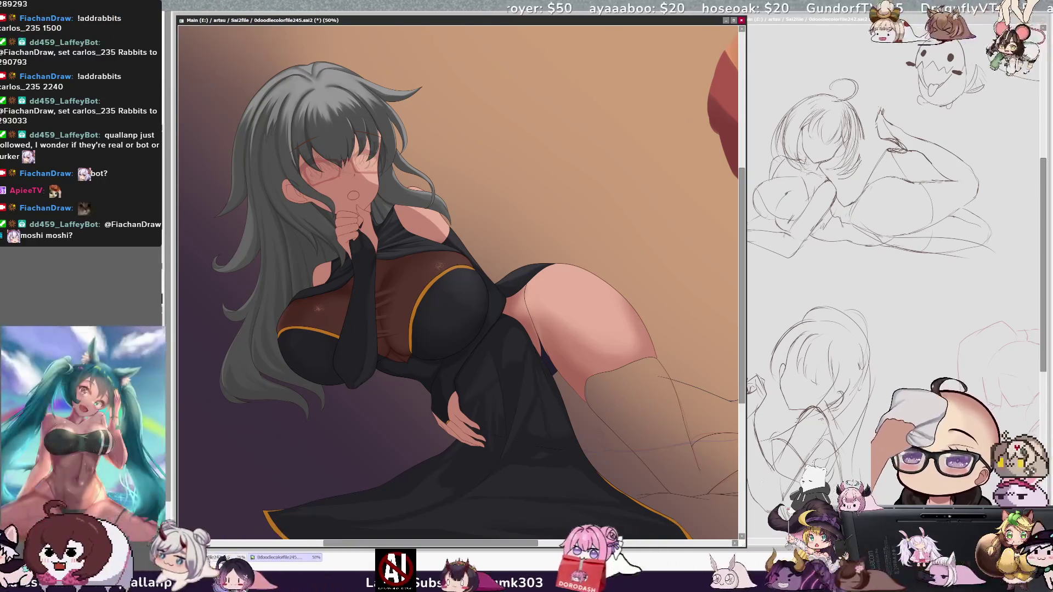
{"action": "scroll", "coordinate": [736, 373], "scroll_direction": "down", "scroll_amount": 1}
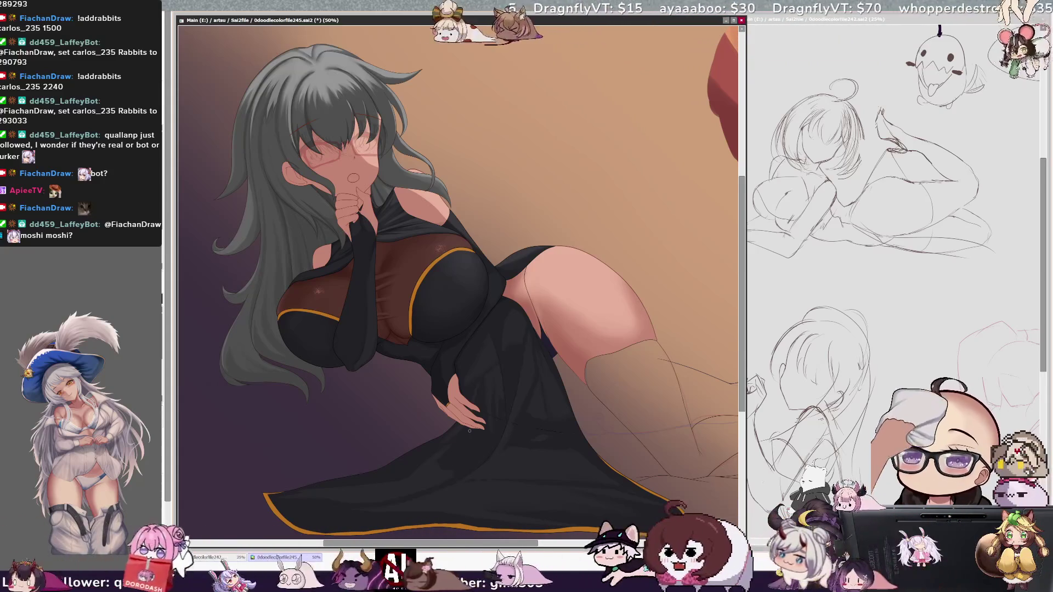
{"action": "key", "text": "bracketleft"}
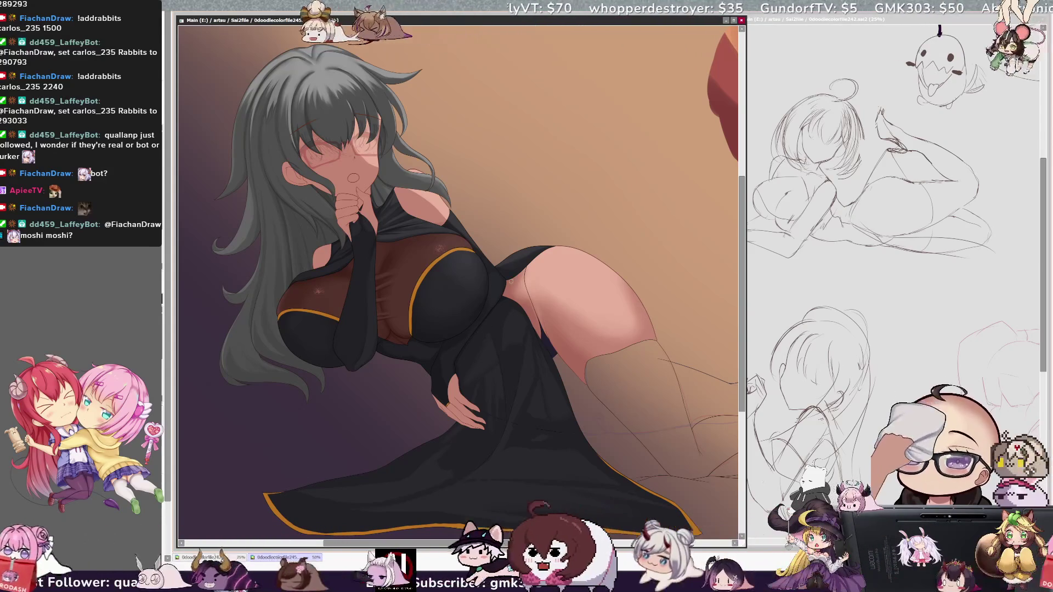
{"action": "key", "text": "bracketleft"}
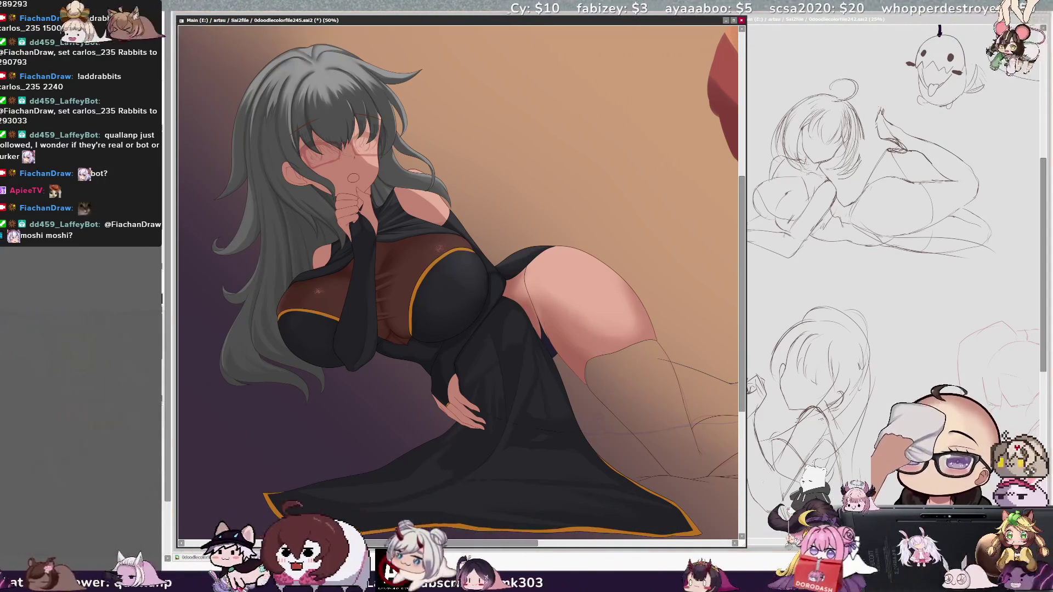
{"action": "key", "text": "ctrl+minus"}
{"action": "key", "text": "ctrl+plus"}
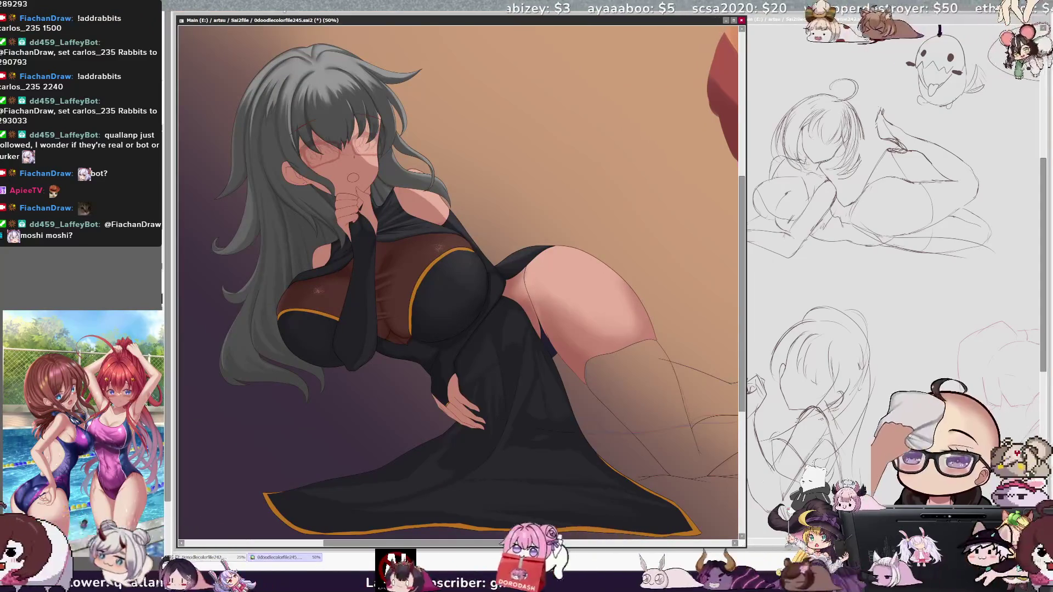
{"action": "scroll", "coordinate": [727, 317], "scroll_direction": "down", "scroll_amount": 1}
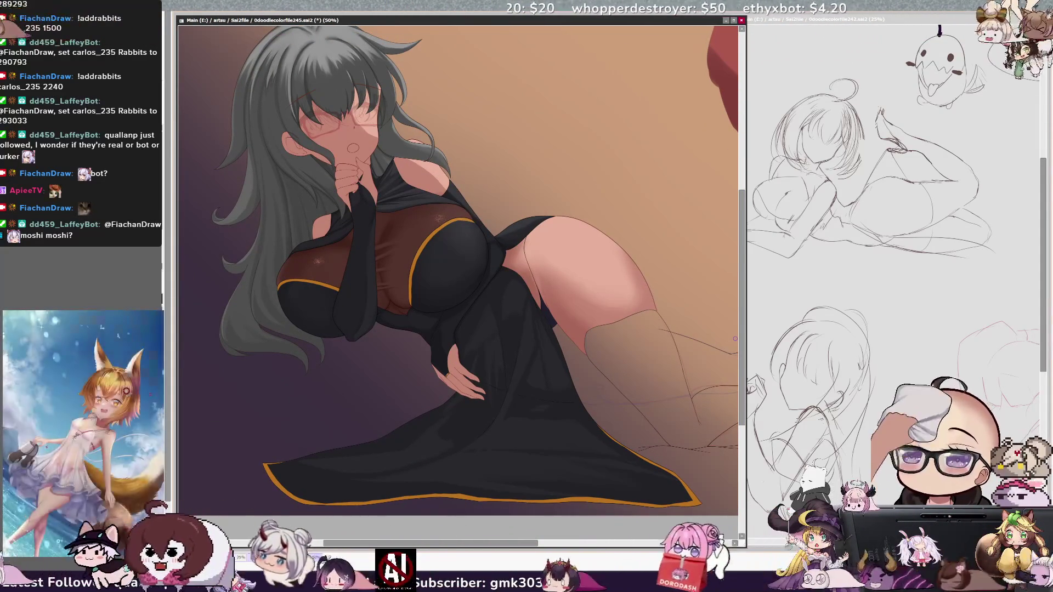
{"action": "left_click_drag", "start_coordinate": [743, 356], "coordinate": [744, 327]}
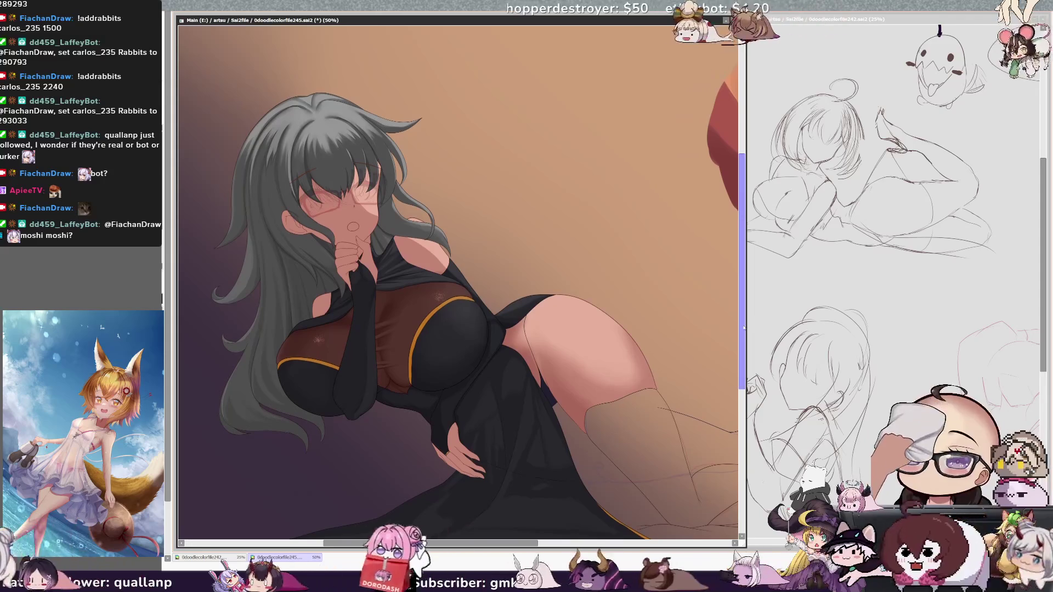
{"action": "left_click_drag", "start_coordinate": [487, 543], "coordinate": [462, 546]}
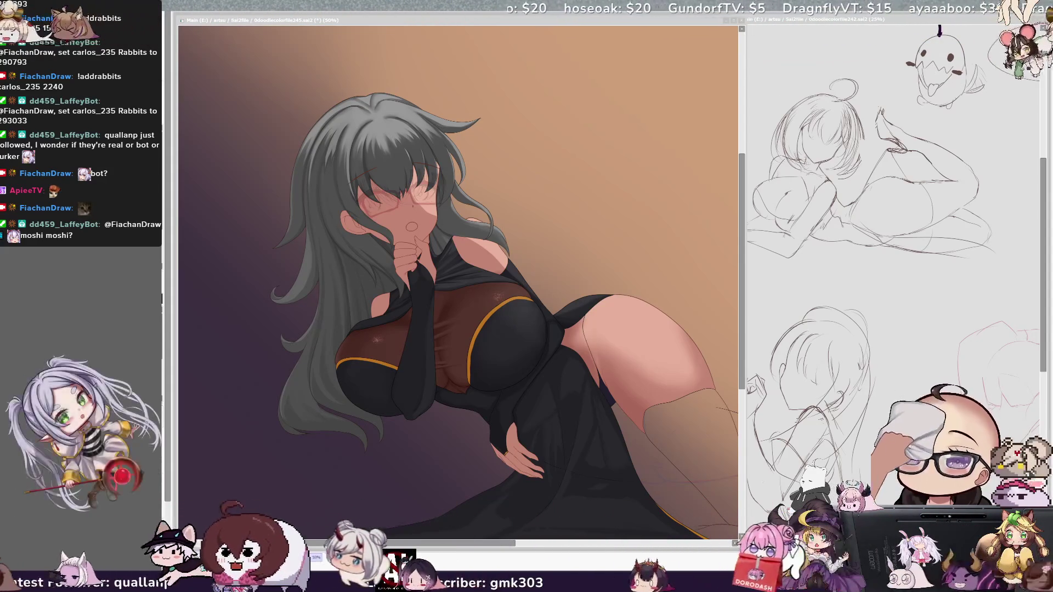
{"action": "left_click", "coordinate": [712, 346]}
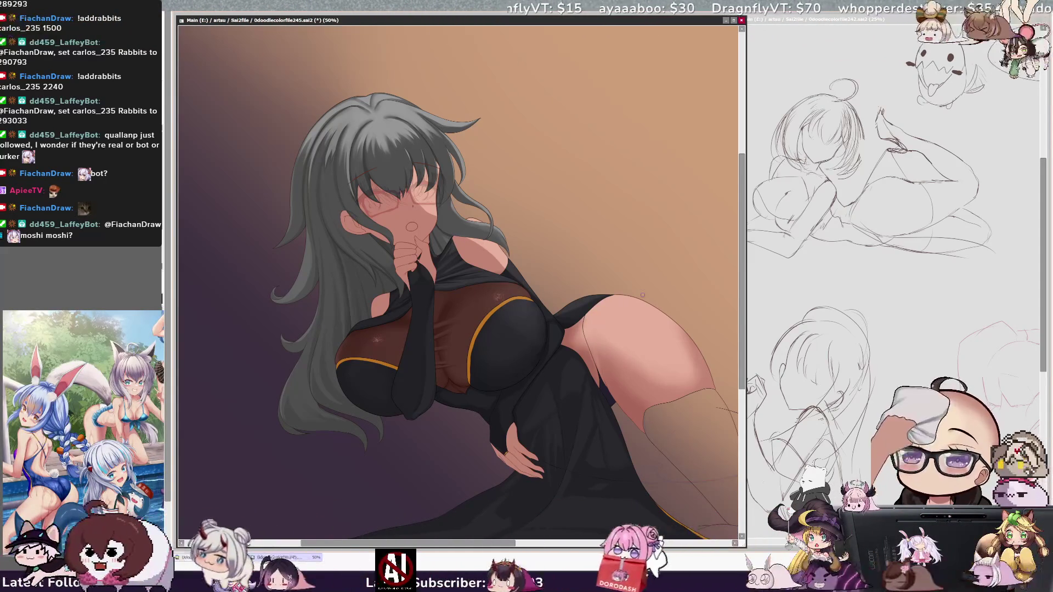
{"action": "scroll", "coordinate": [738, 316], "scroll_direction": "up", "scroll_amount": 1}
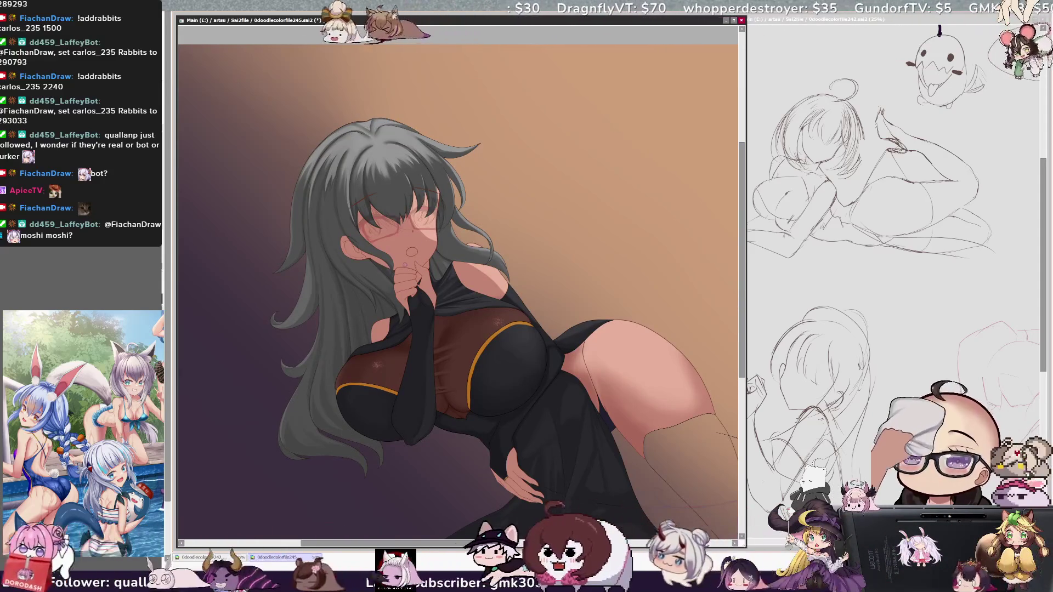
Enlarge the brush to size 108 and paint darker strokes along the inner-thigh line
{"action": "scroll", "coordinate": [538, 553], "scroll_direction": "left", "scroll_amount": 2}
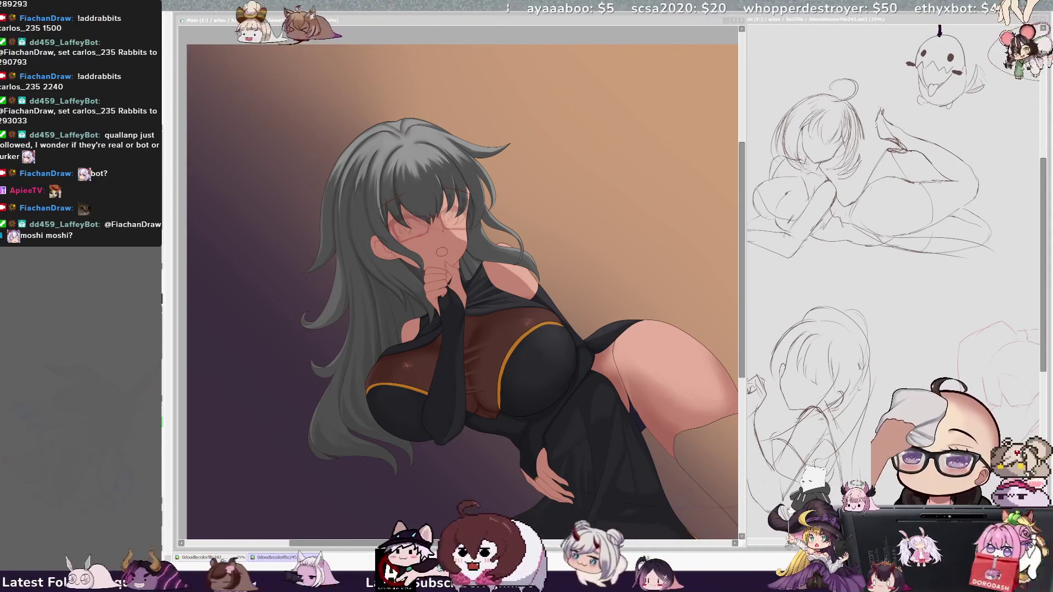
{"action": "left_click", "coordinate": [675, 270]}
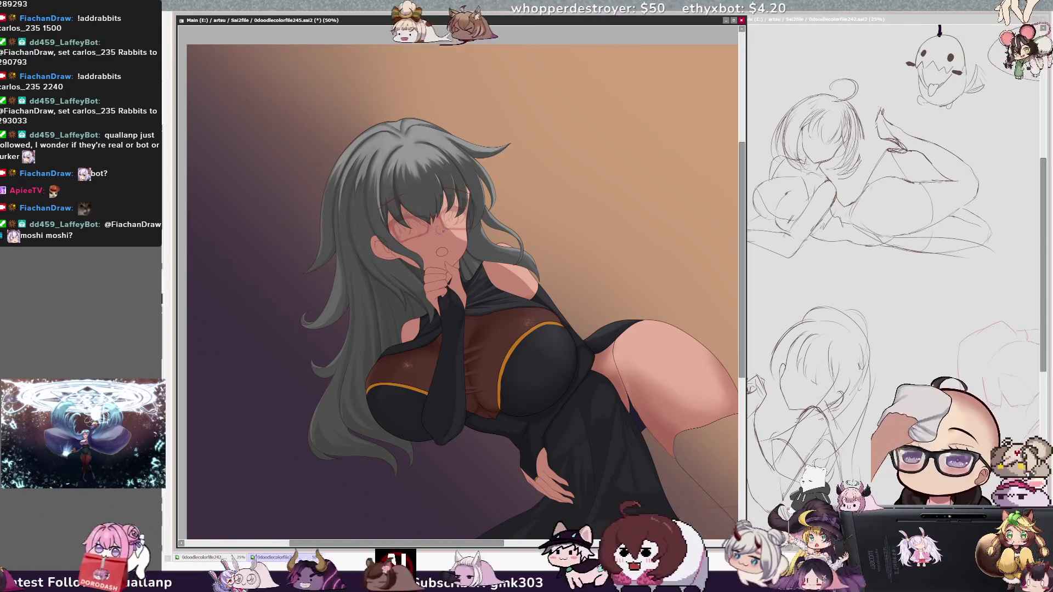
{"action": "key", "text": "bracketright"}
{"action": "key", "text": "bracketright"}
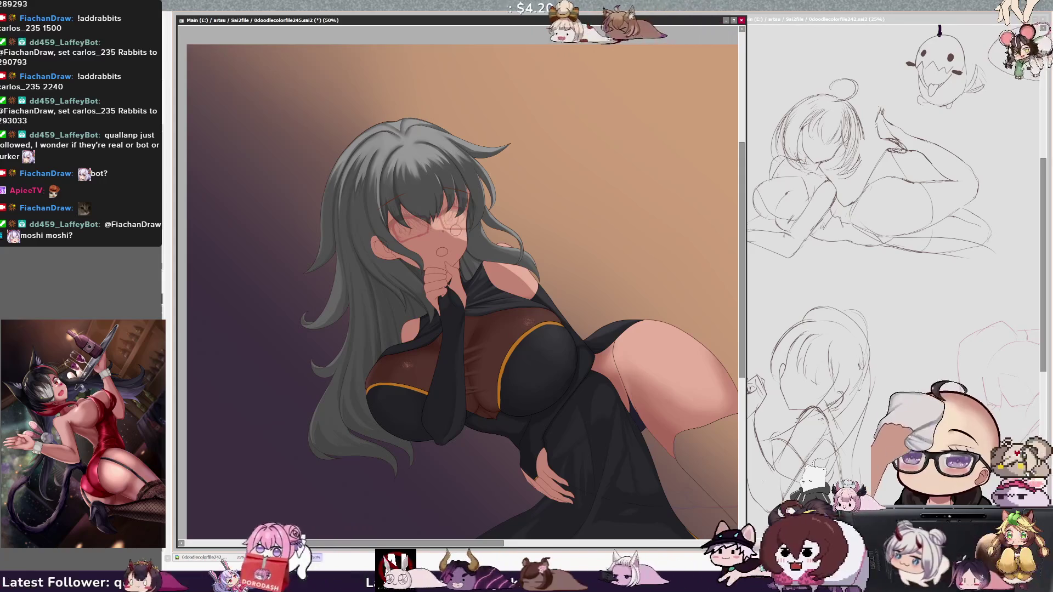
{"action": "key", "text": "bracketright"}
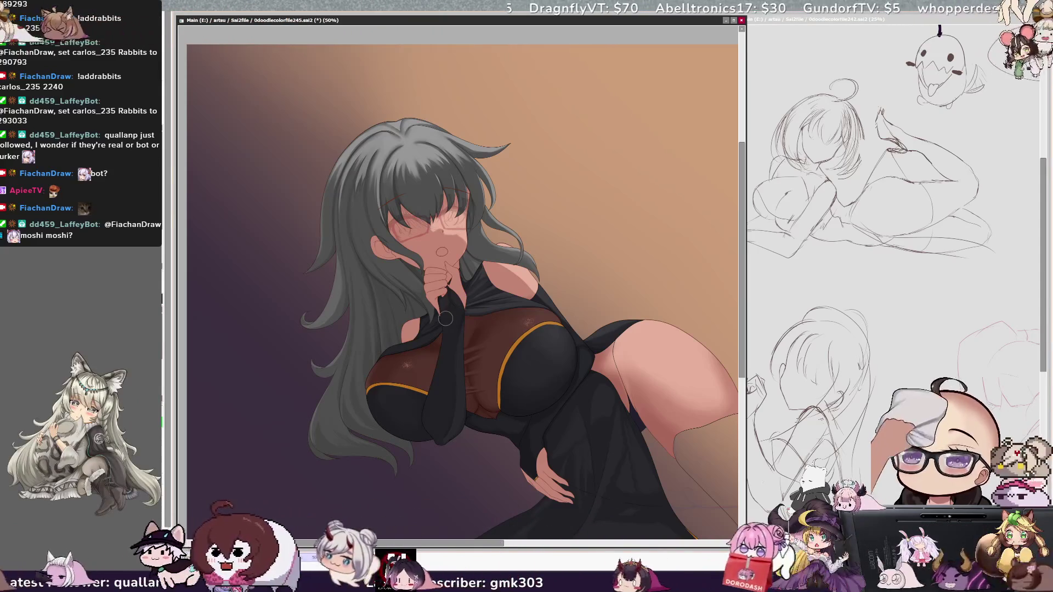
{"action": "key", "text": "bracketright"}
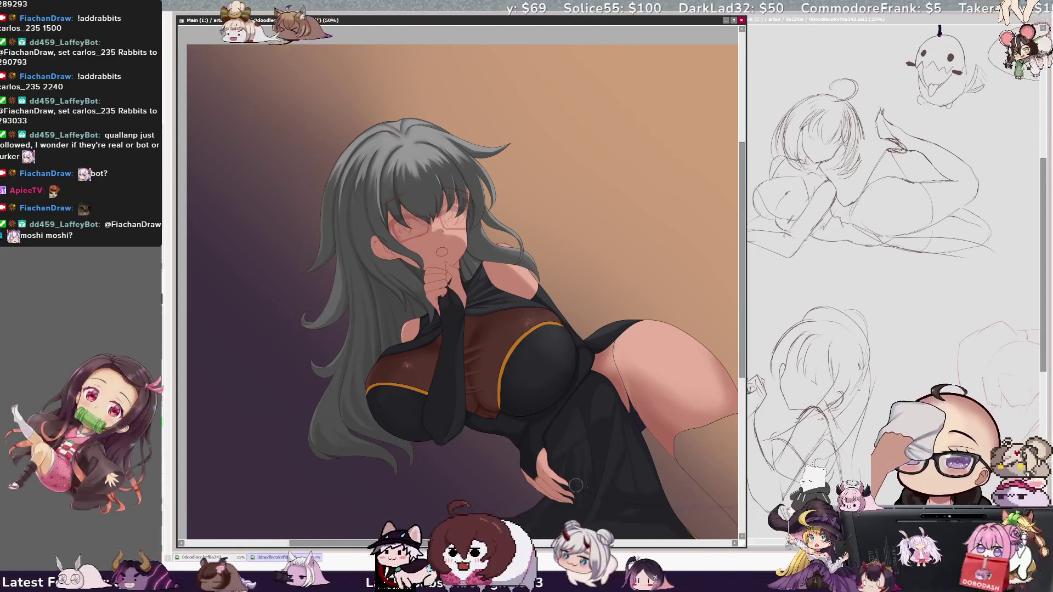
{"action": "left_click_drag", "start_coordinate": [620, 341], "coordinate": [611, 342]}
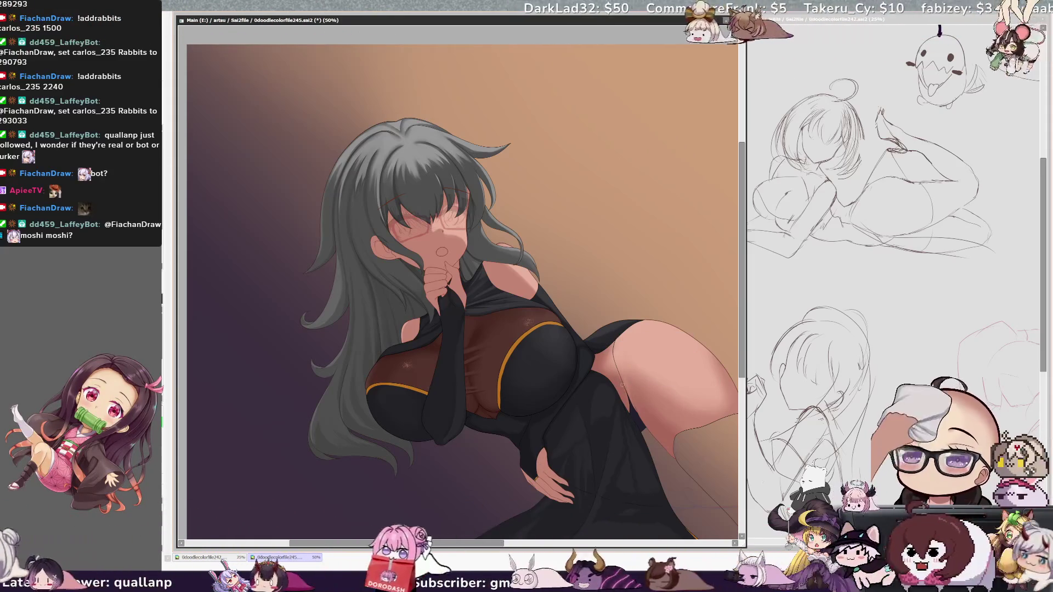
{"action": "left_click_drag", "start_coordinate": [646, 407], "coordinate": [643, 408]}
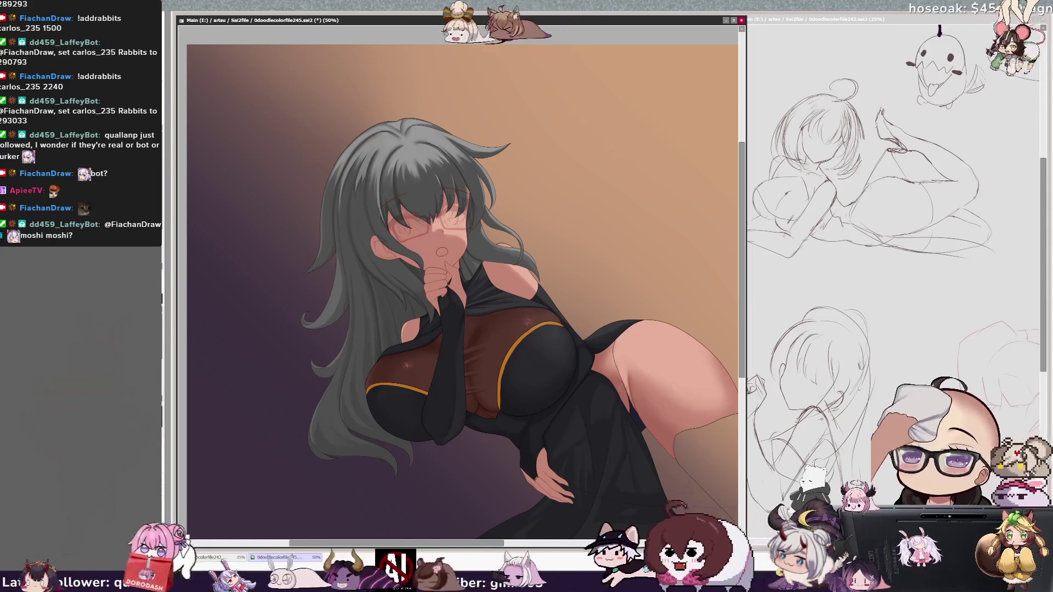
{"action": "left_click_drag", "start_coordinate": [614, 343], "coordinate": [615, 357]}
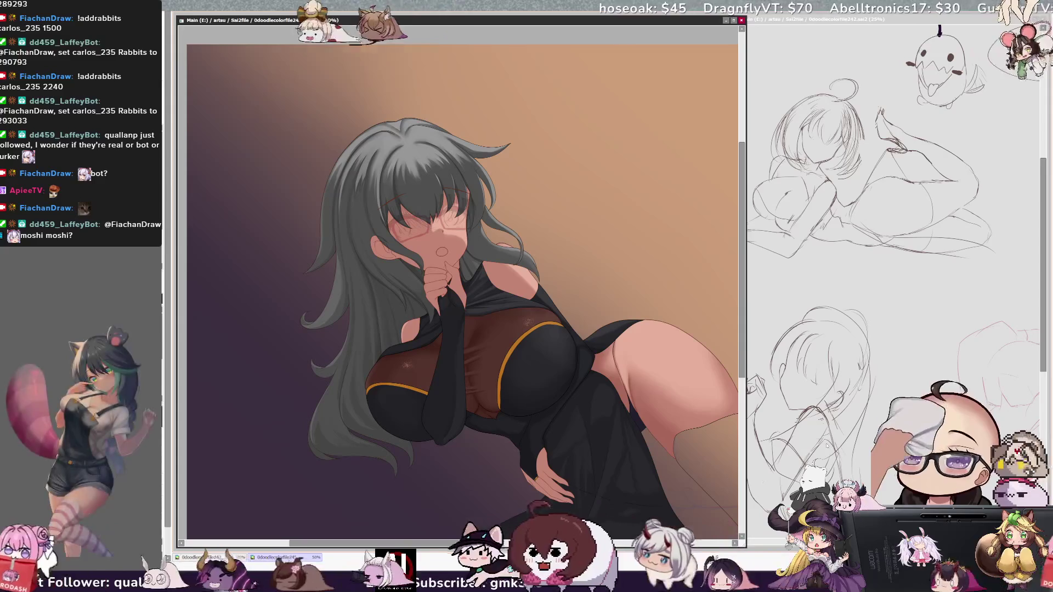
{"action": "left_click_drag", "start_coordinate": [496, 545], "coordinate": [492, 545]}
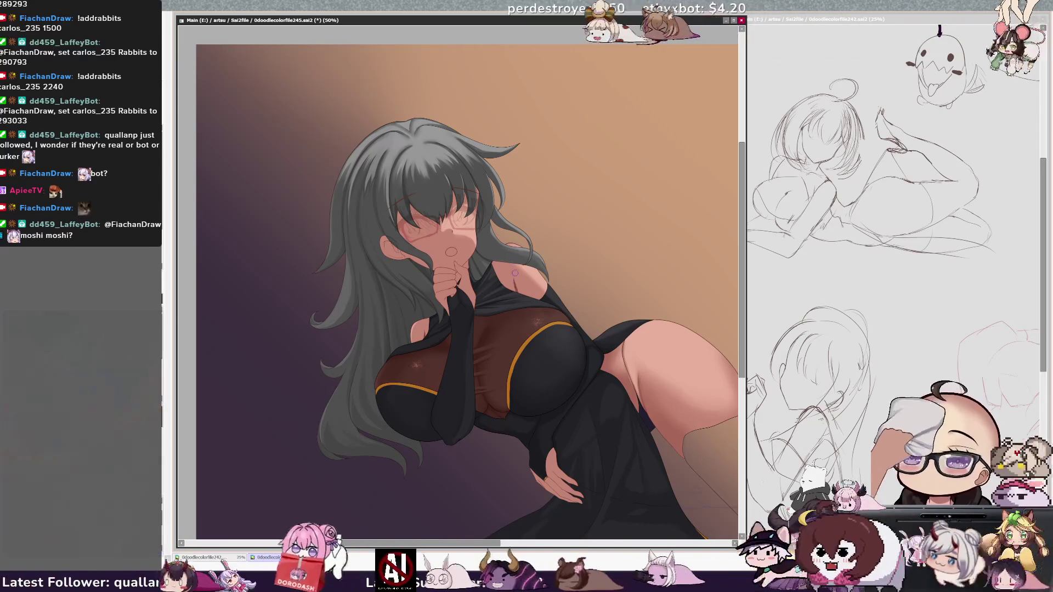
{"action": "key", "text": "bracketleft"}
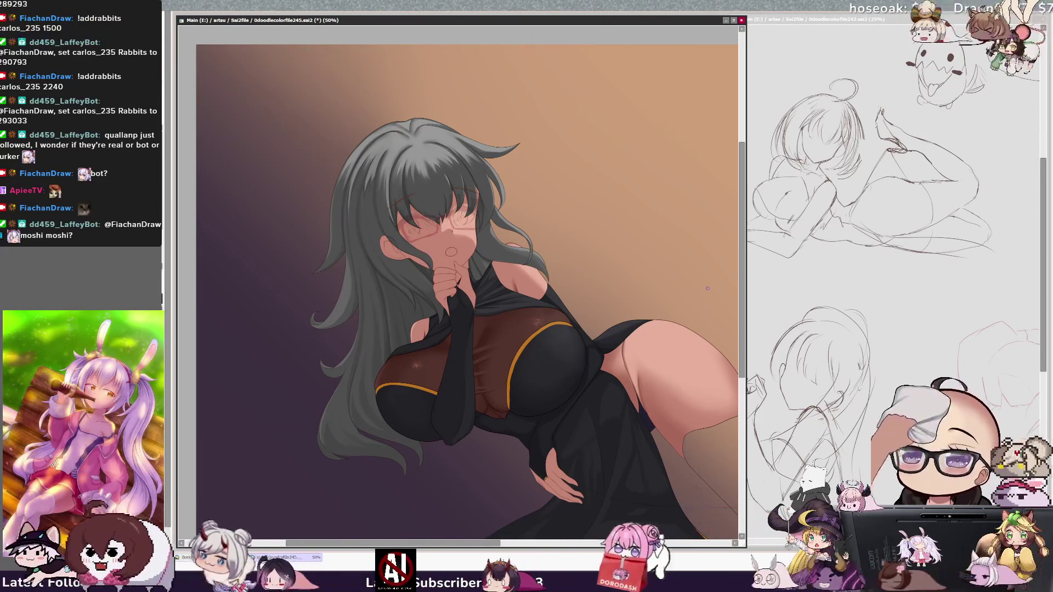
{"action": "key", "text": "h"}
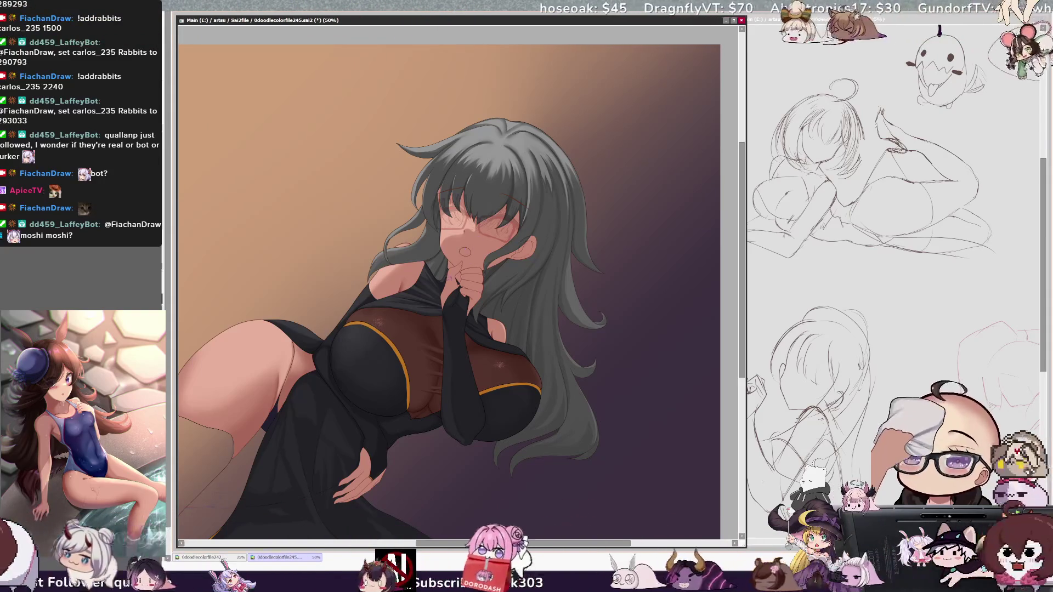
{"action": "key", "text": "h"}
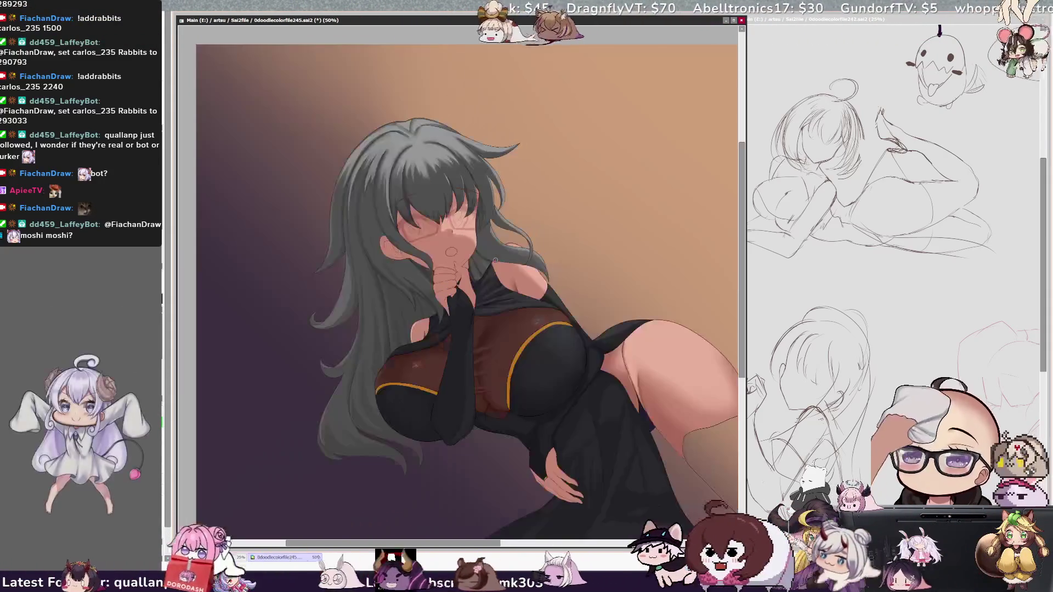
{"action": "scroll", "coordinate": [458, 275], "scroll_direction": "right", "scroll_amount": 2}
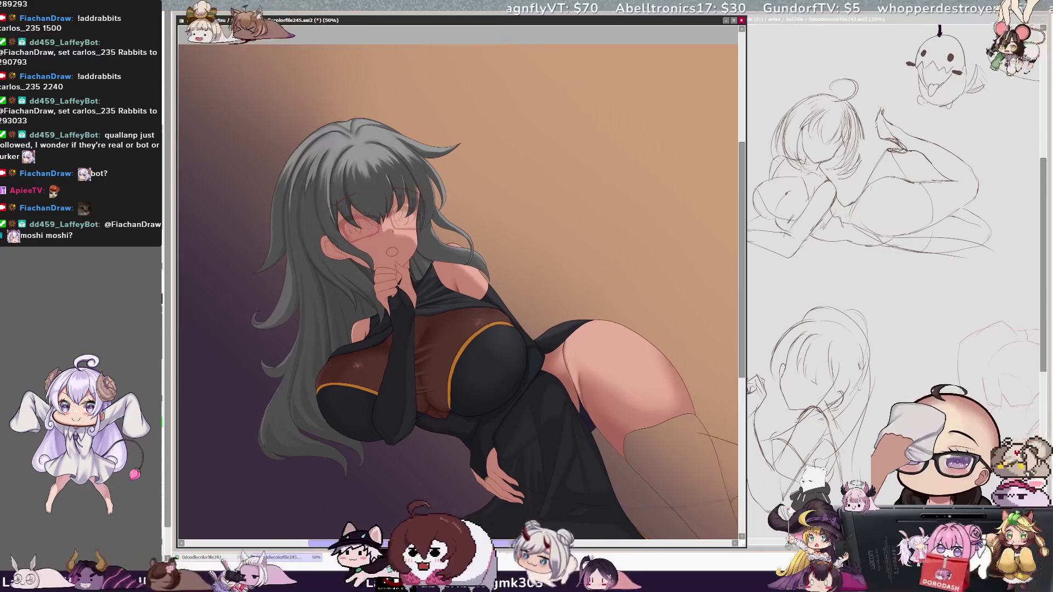
{"action": "scroll", "coordinate": [742, 273], "scroll_direction": "up", "scroll_amount": 1}
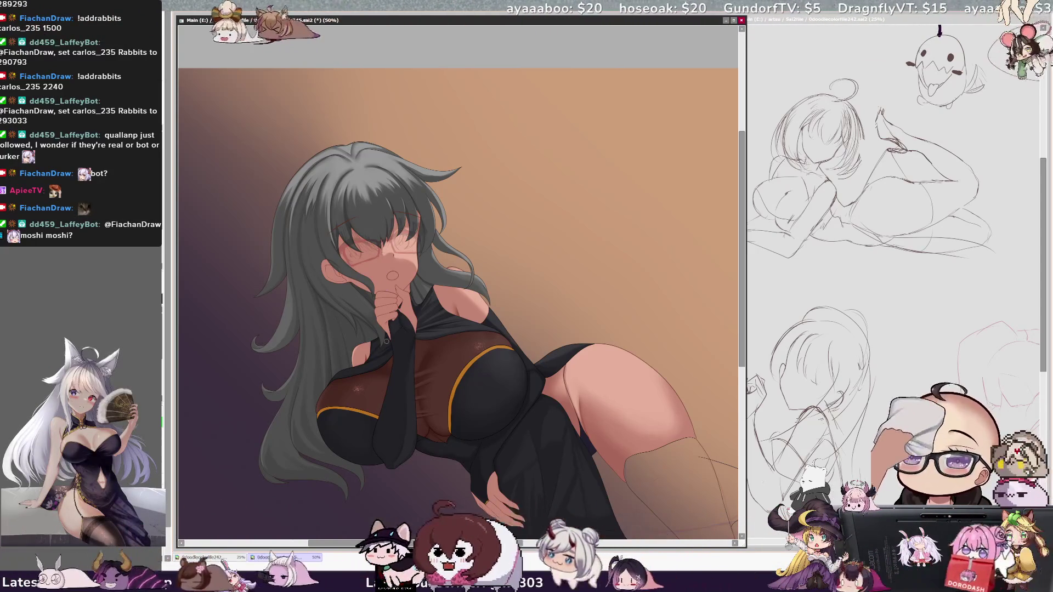
{"action": "key", "text": "bracketleft"}
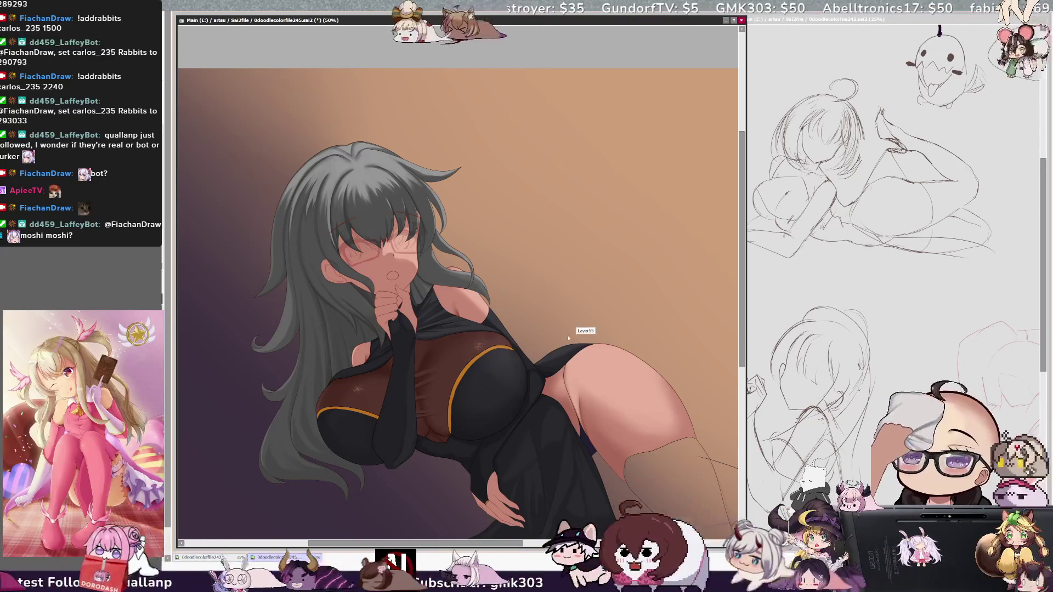
Select the lower skirt of the dress with the Magic Wand and rotate the view counter-clockwise
{"action": "mouse_move", "coordinate": [743, 247]}
{"action": "left_mouse_down"}
{"action": "mouse_move", "coordinate": [742, 321]}
{"action": "mouse_move", "coordinate": [742, 305]}
{"action": "left_mouse_up"}
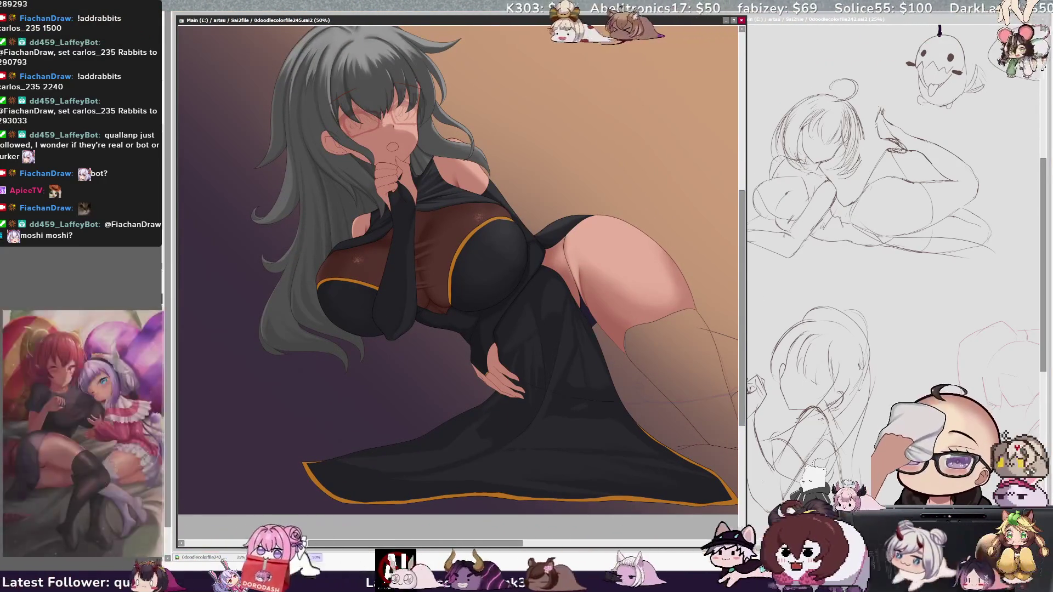
{"action": "left_click_drag", "start_coordinate": [415, 543], "coordinate": [469, 543]}
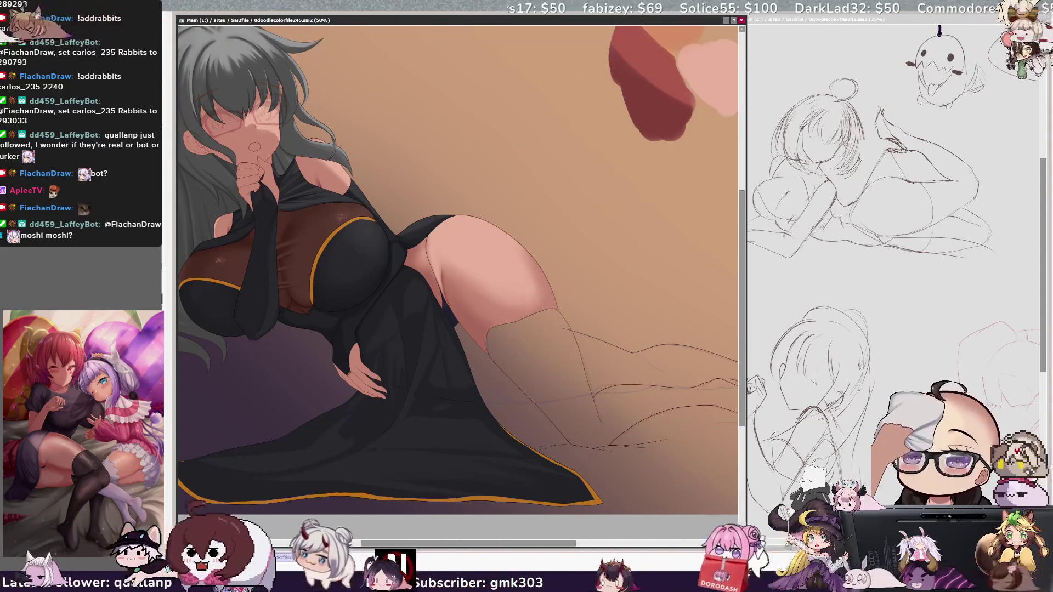
{"action": "left_click", "coordinate": [367, 316]}
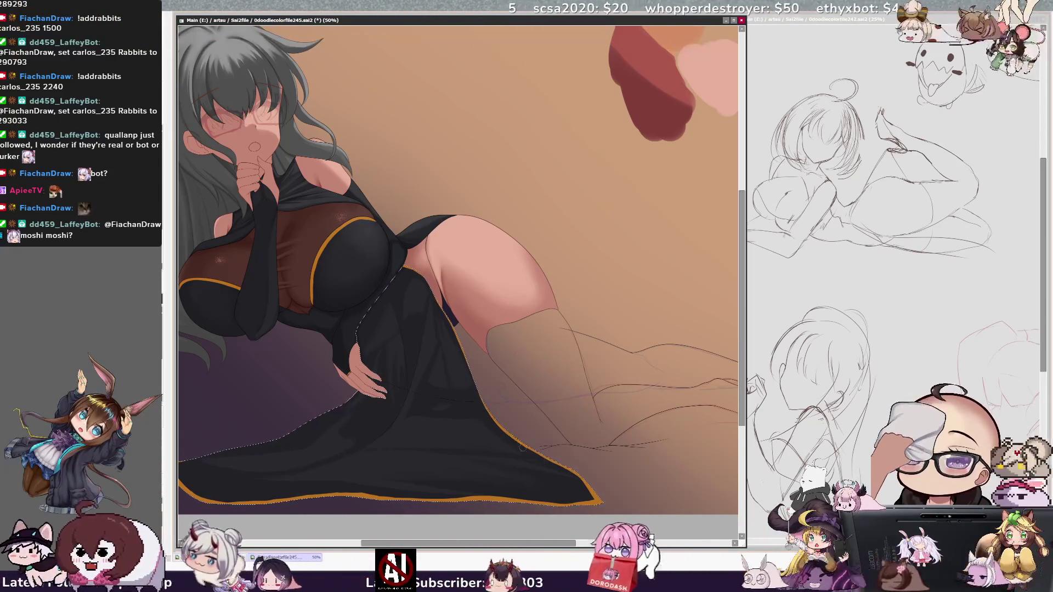
{"action": "scroll", "coordinate": [526, 499], "scroll_direction": "left", "scroll_amount": 5}
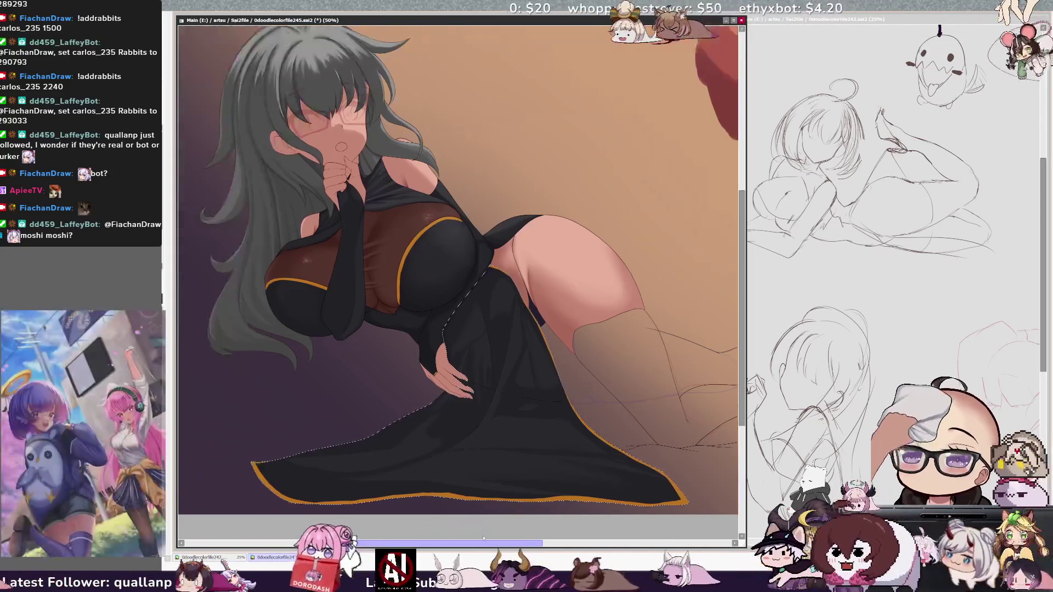
{"action": "key", "text": "Delete"}
{"action": "key", "text": "Delete"}
{"action": "key", "text": "Delete"}
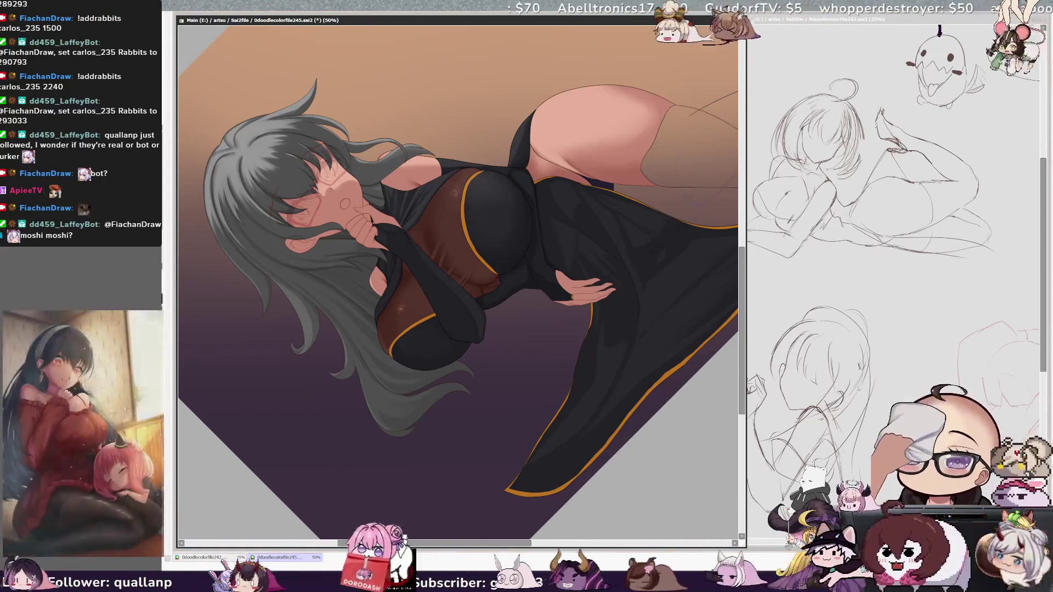
Switch back to the brush and reset the canvas rotation to upright
{"action": "key", "text": "b"}
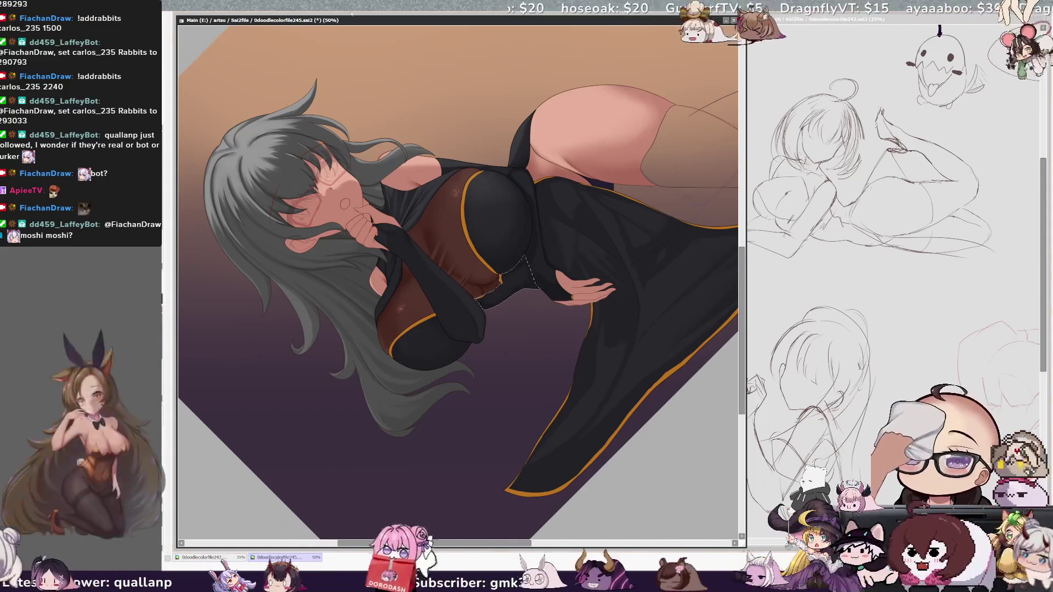
{"action": "key", "text": "Delete"}
{"action": "key", "text": "Delete"}
{"action": "key", "text": "Delete"}
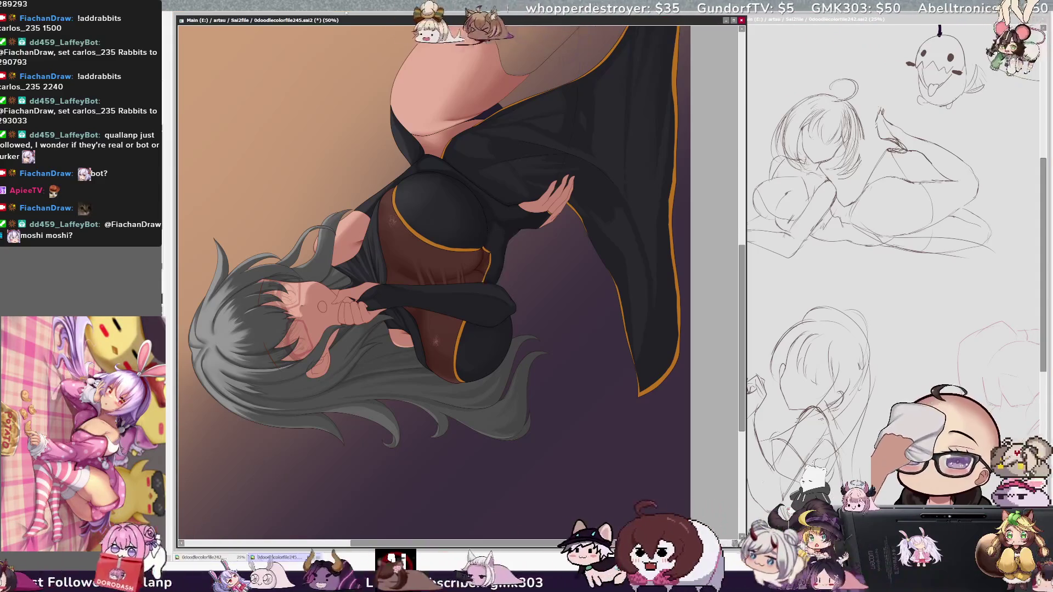
{"action": "key", "text": "Home"}
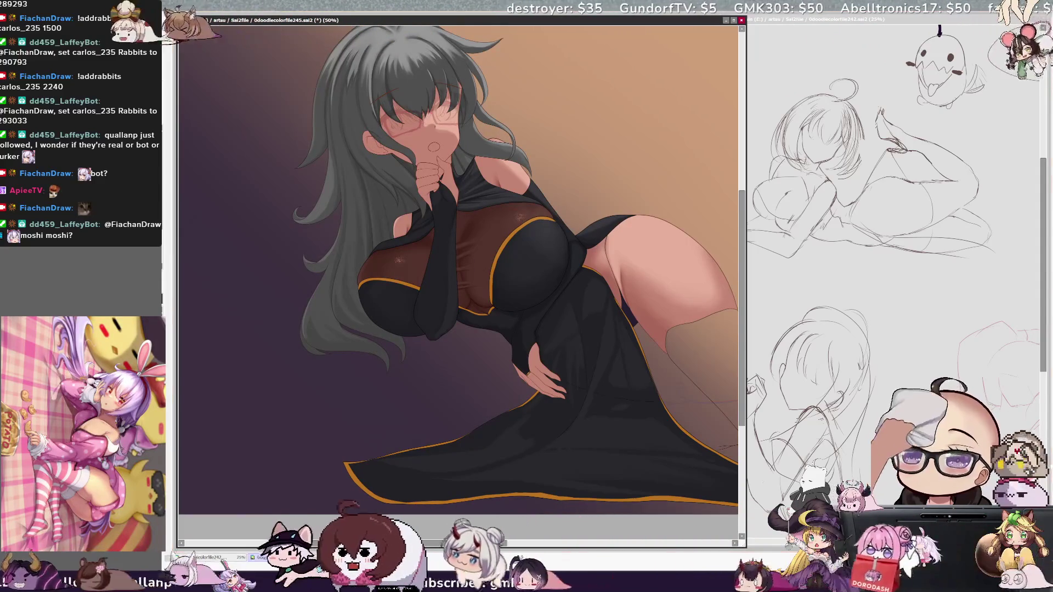
Select the dress's upper chest and shoulder area, then rotate the figure sideways
{"action": "left_click", "coordinate": [431, 223]}
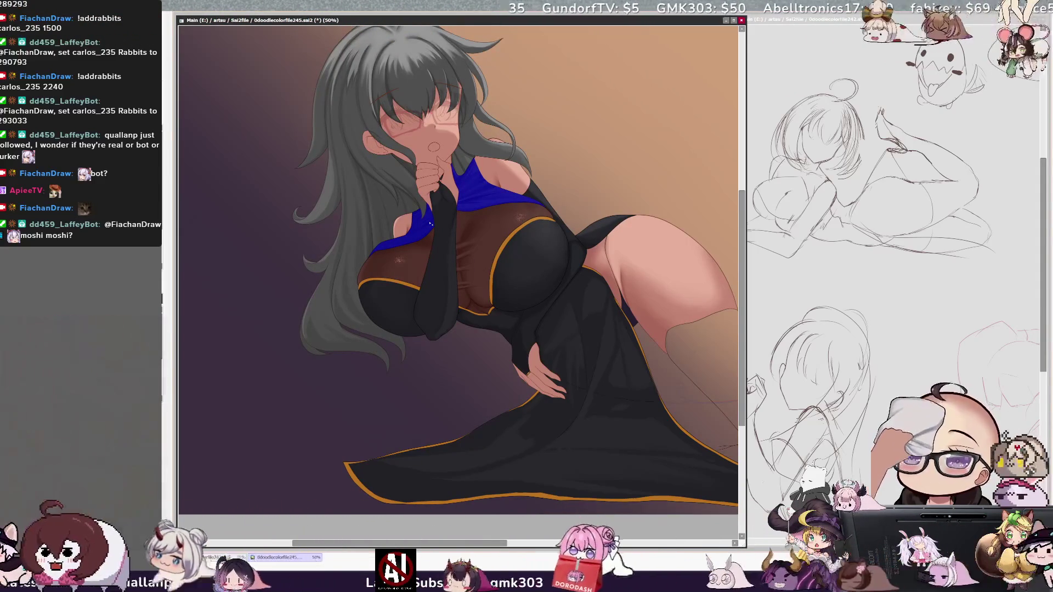
{"action": "key", "text": "n"}
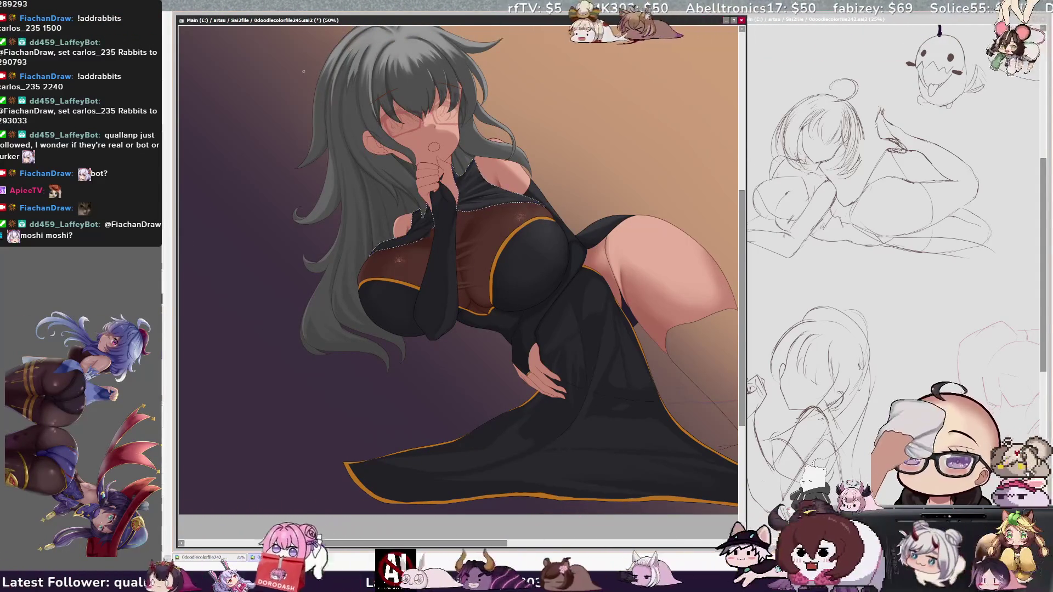
{"action": "key", "text": "Delete"}
{"action": "key", "text": "Delete"}
{"action": "key", "text": "Delete"}
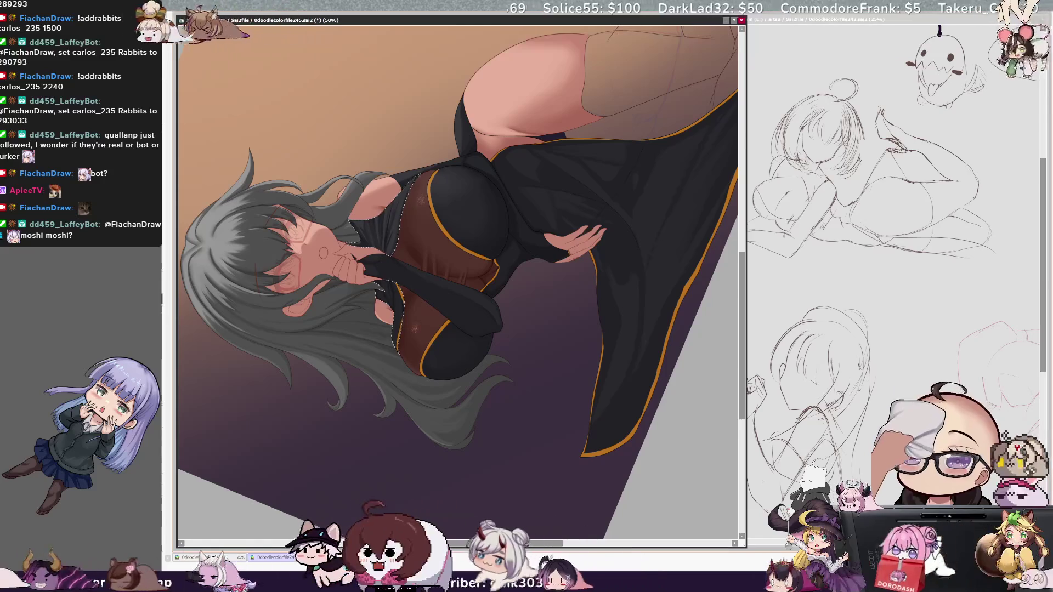
Pick the PutTightS_TExture_Here layer, clear the selection, and select the brown bodysuit panel
{"action": "left_click", "coordinate": [353, 208], "text": "ctrl+shift"}
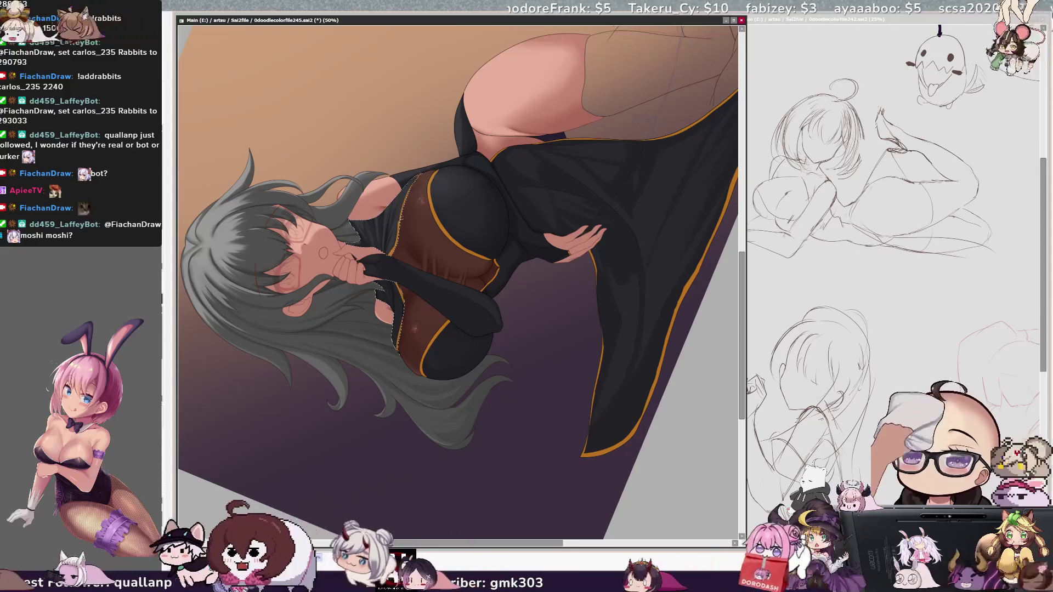
{"action": "left_click", "coordinate": [405, 237], "text": "ctrl+shift"}
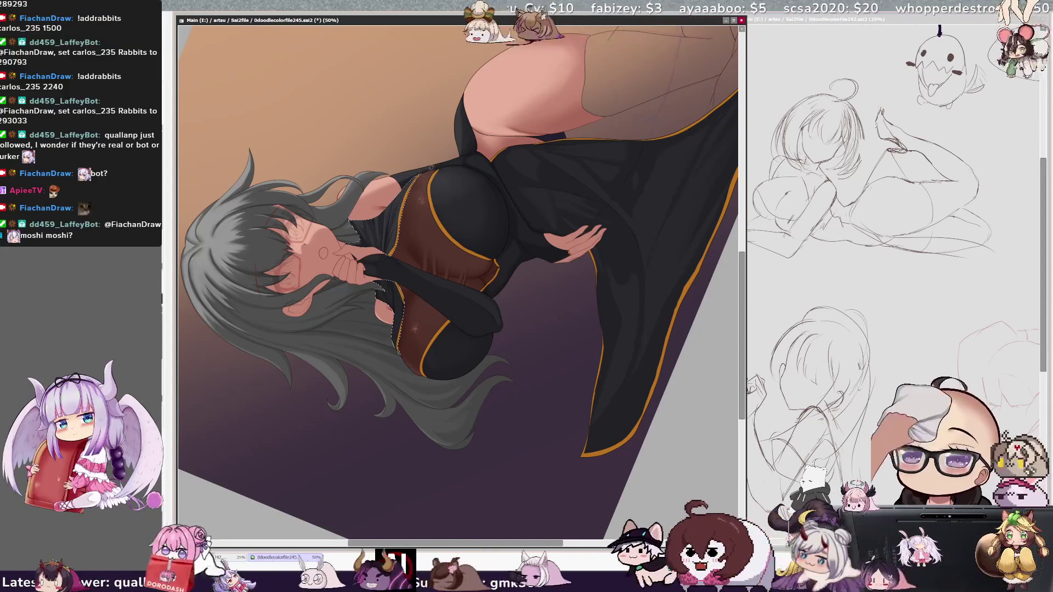
{"action": "key", "text": "ctrl+d"}
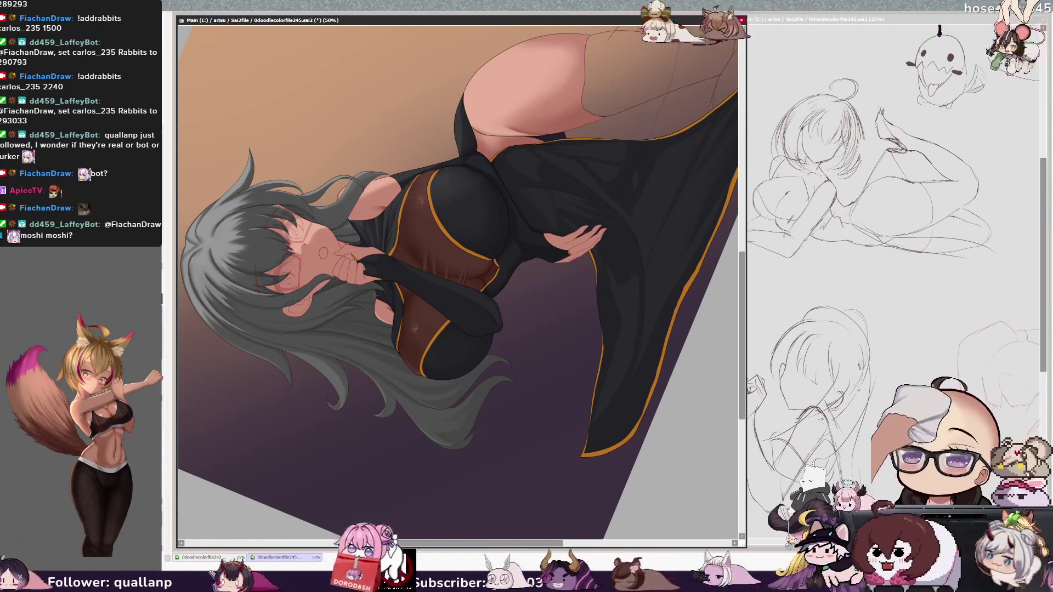
{"action": "left_click", "coordinate": [395, 235]}
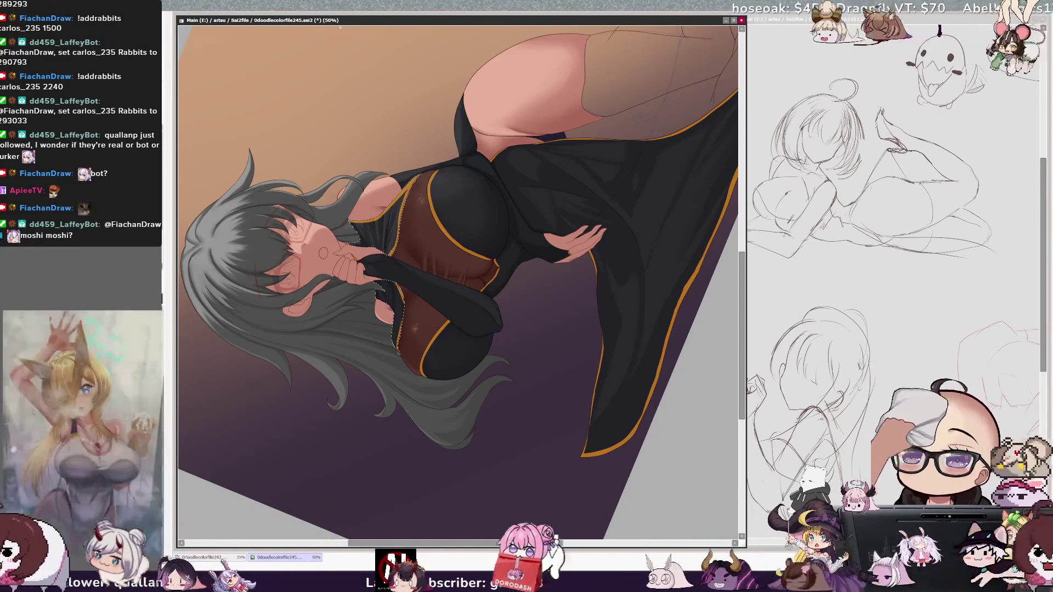
Tilt the canvas to draw at an angle, then return the reclining figure to upright
{"action": "key", "text": "Delete"}
{"action": "key", "text": "Delete"}
{"action": "key", "text": "Delete"}
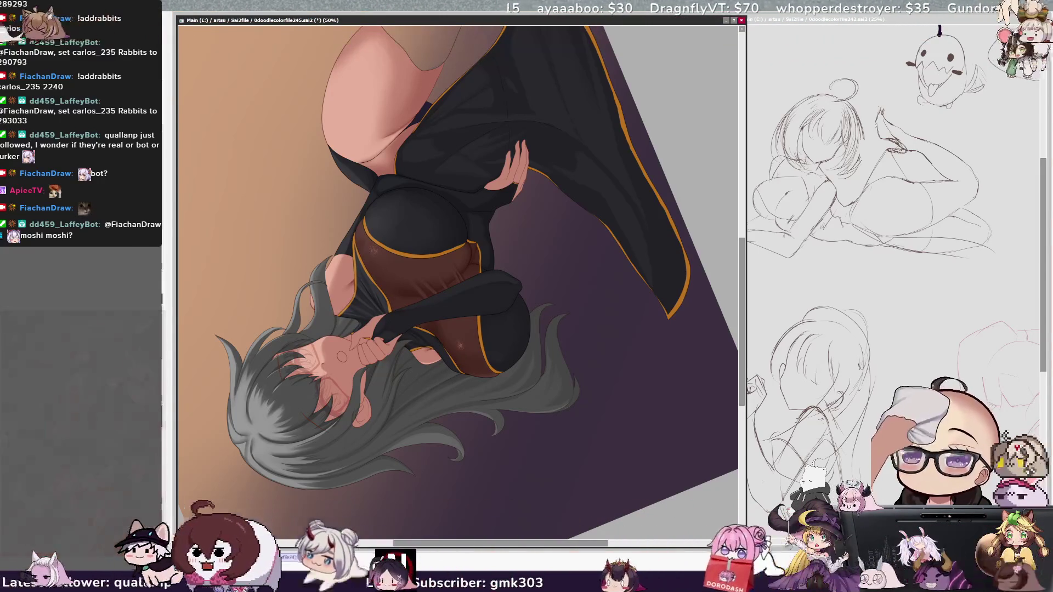
{"action": "key", "text": "Home"}
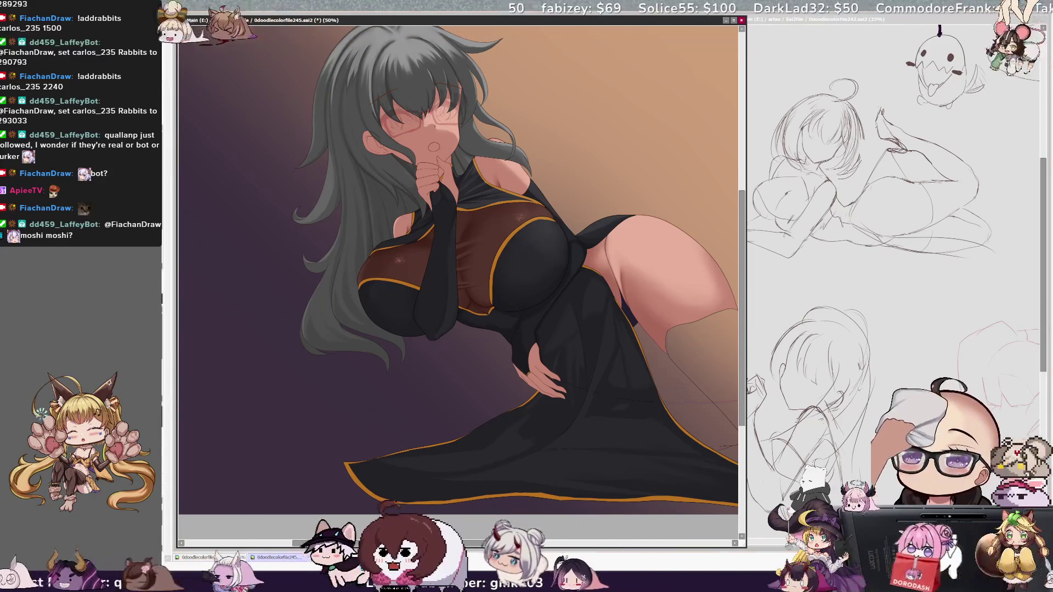
With the view tilted, finish the selection over the hip, then return to the brush and upright view
{"action": "key", "text": "Delete"}
{"action": "key", "text": "Delete"}
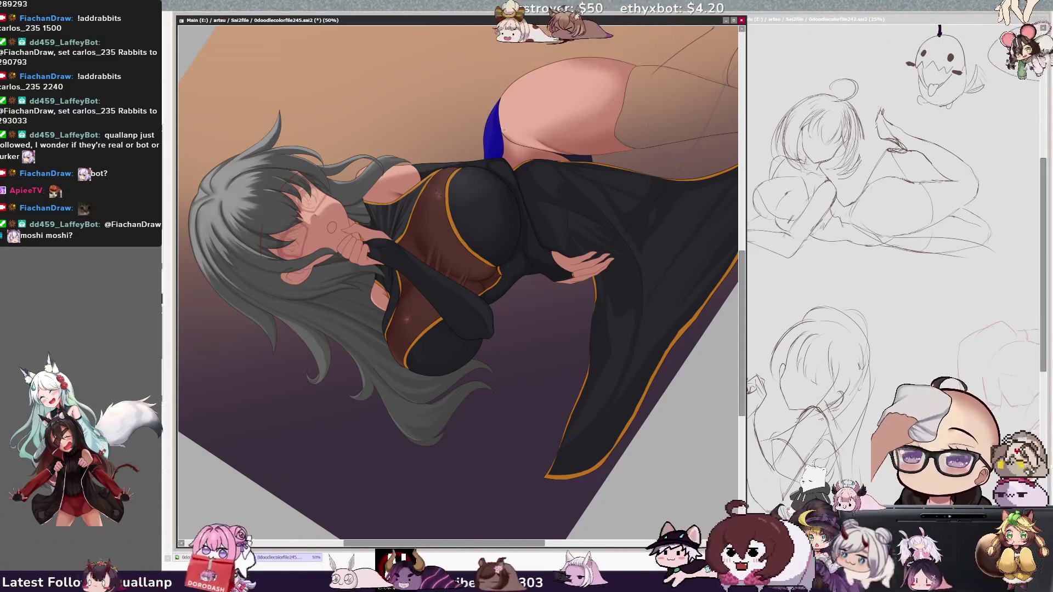
{"action": "key", "text": "b"}
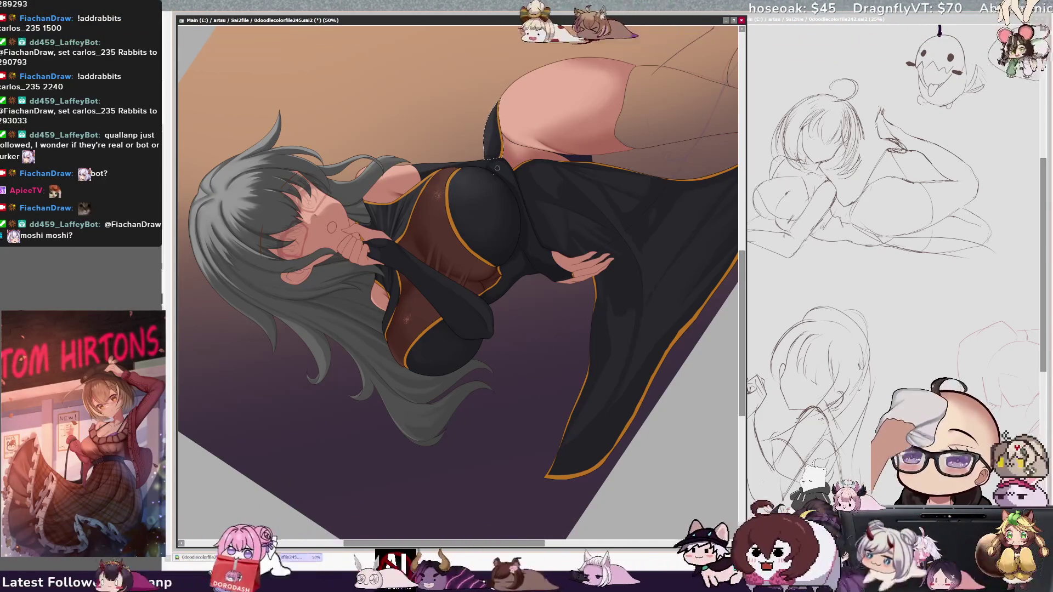
{"action": "key", "text": "Home"}
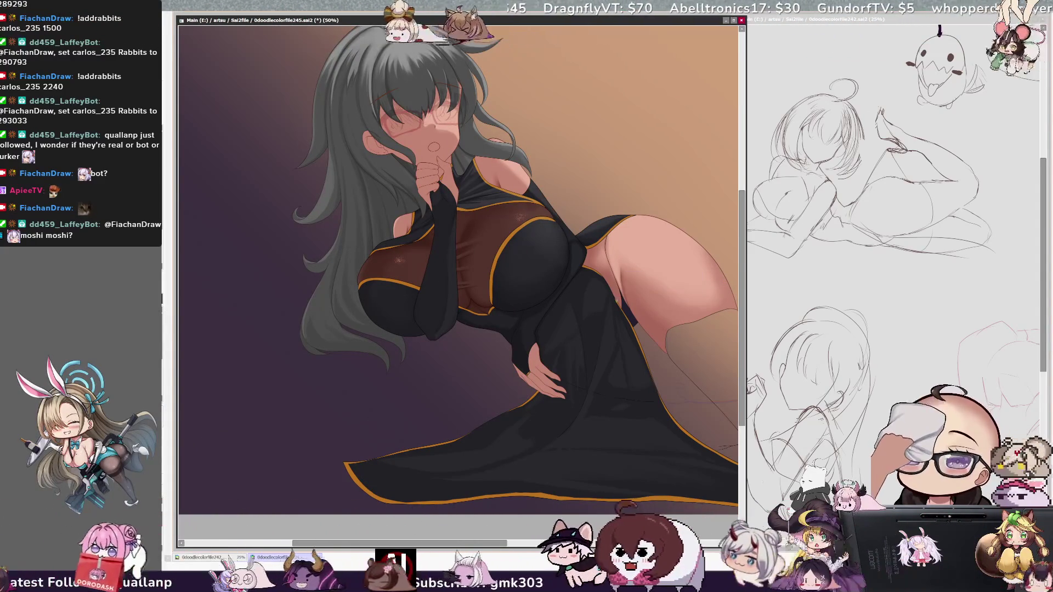
Pick Layer51 from the dress on the canvas, then tilt the view counter-clockwise
{"action": "left_click", "coordinate": [623, 308], "text": "ctrl+shift"}
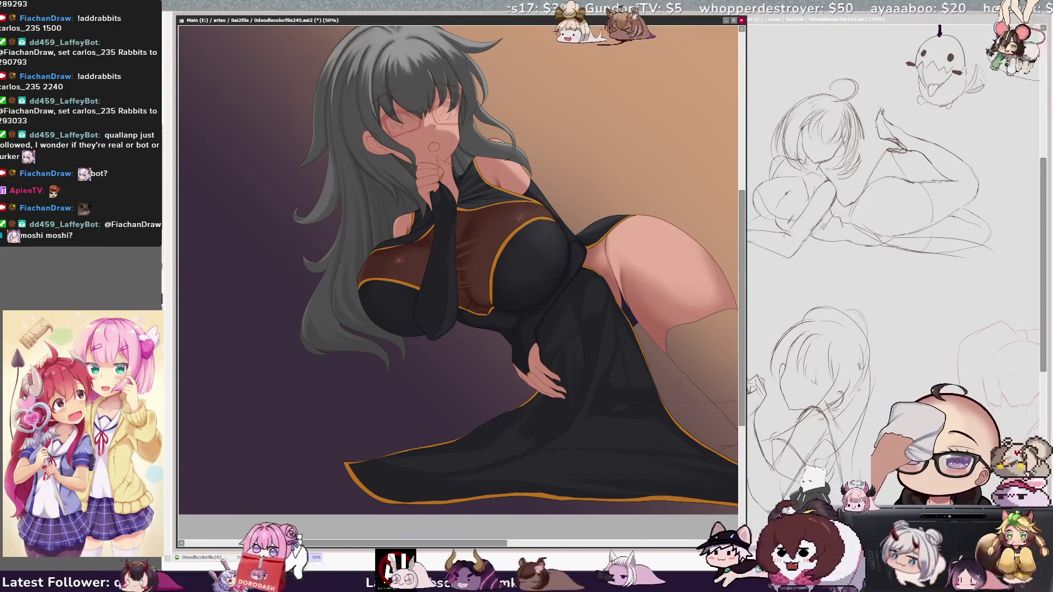
{"action": "left_click", "coordinate": [609, 269], "text": "ctrl+shift"}
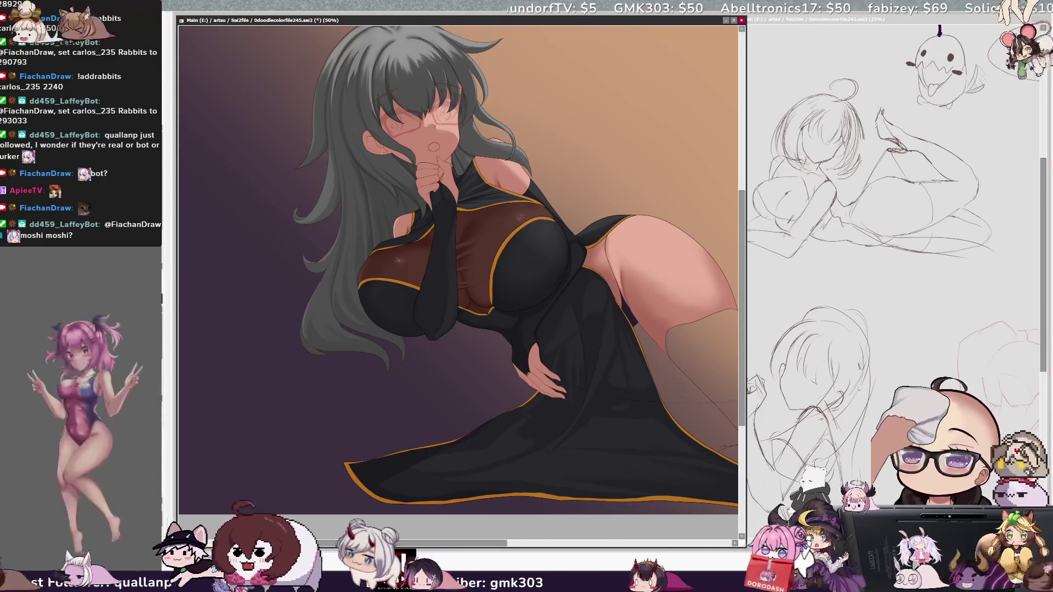
{"action": "key", "text": "Delete"}
{"action": "key", "text": "Delete"}
{"action": "key", "text": "Delete"}
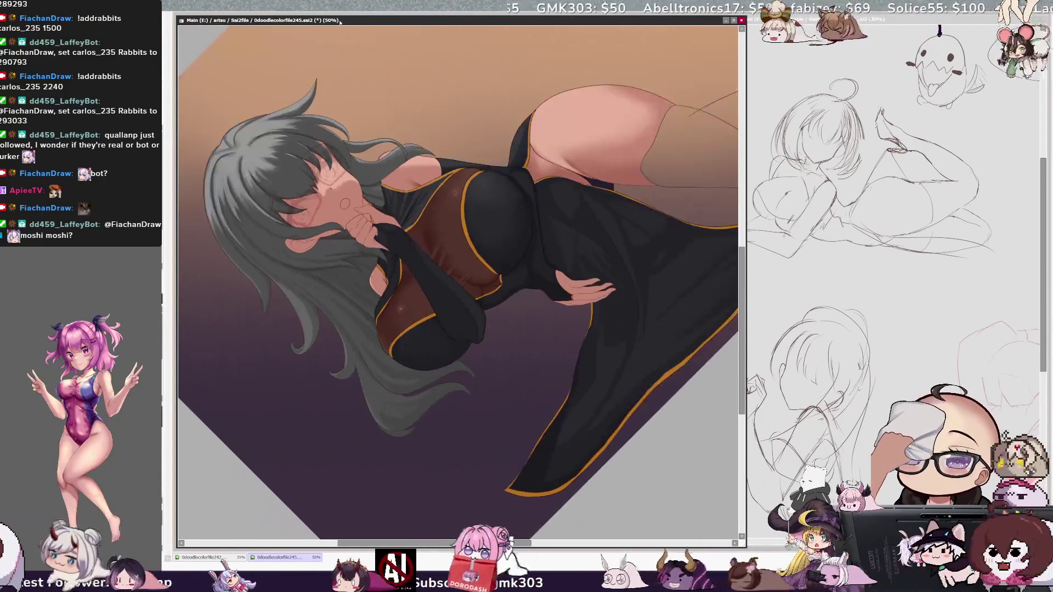
Straighten the view and zoom out from 50% to 33.3% to show the whole artwork
{"action": "scroll", "coordinate": [733, 383], "scroll_direction": "down", "scroll_amount": 1}
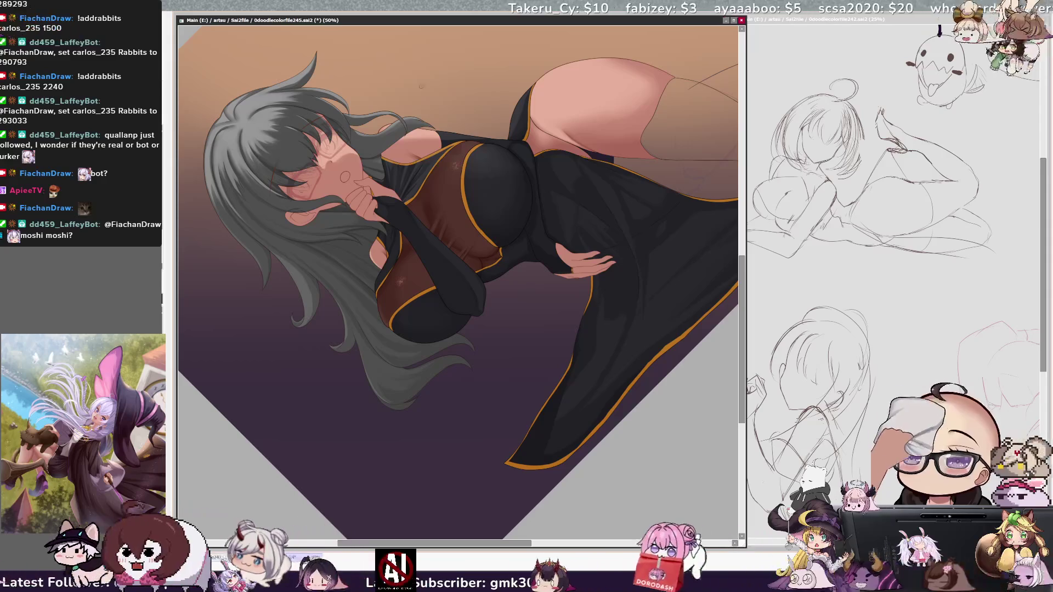
{"action": "key", "text": "Delete"}
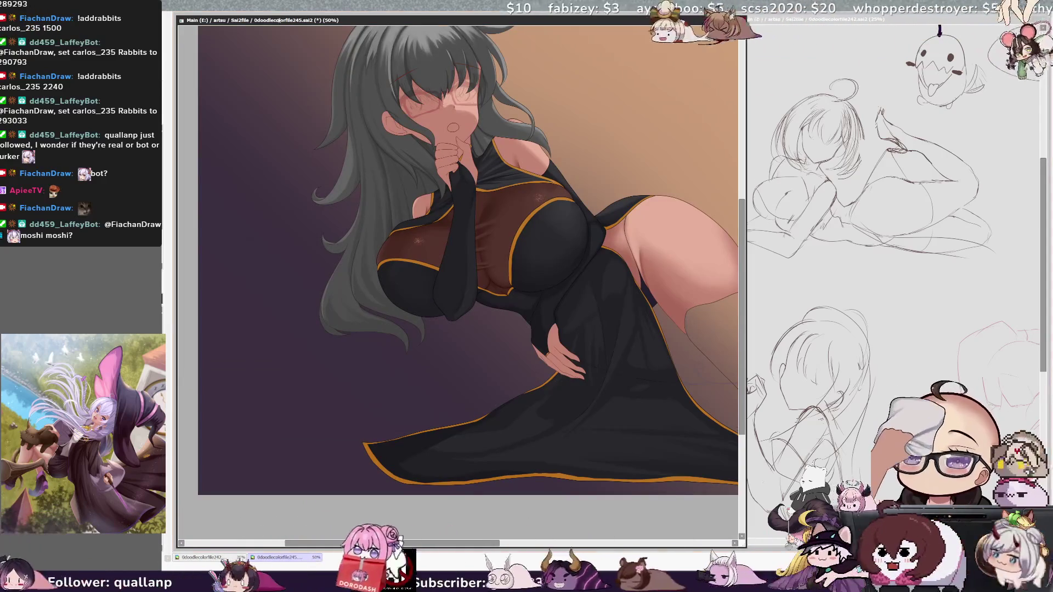
{"action": "key", "text": "minus"}
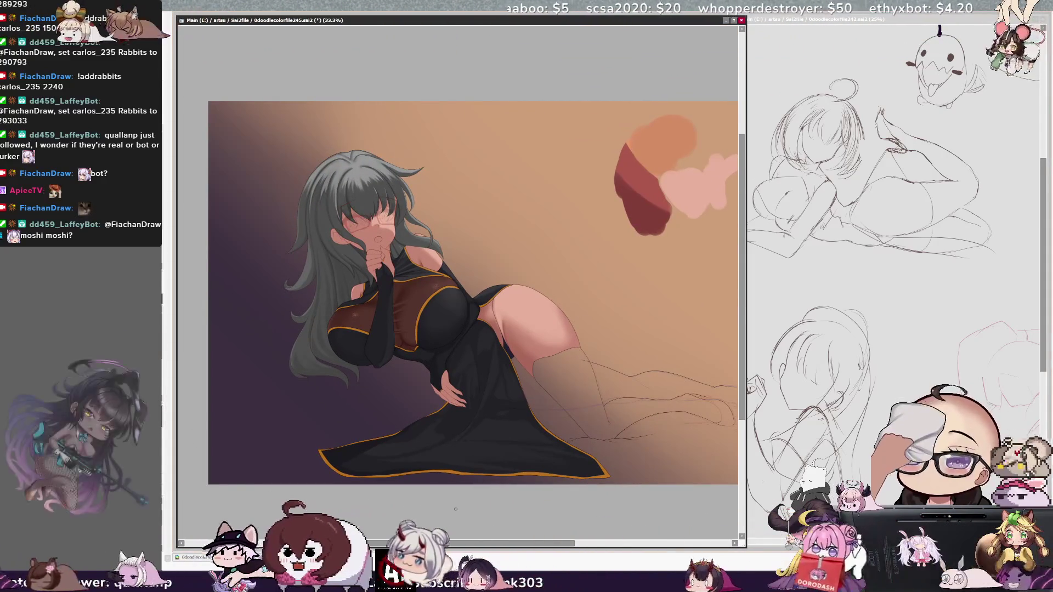
Pan the view sideways with the horizontal scrollbar to center the full illustration
{"action": "left_click_drag", "start_coordinate": [480, 547], "coordinate": [460, 545]}
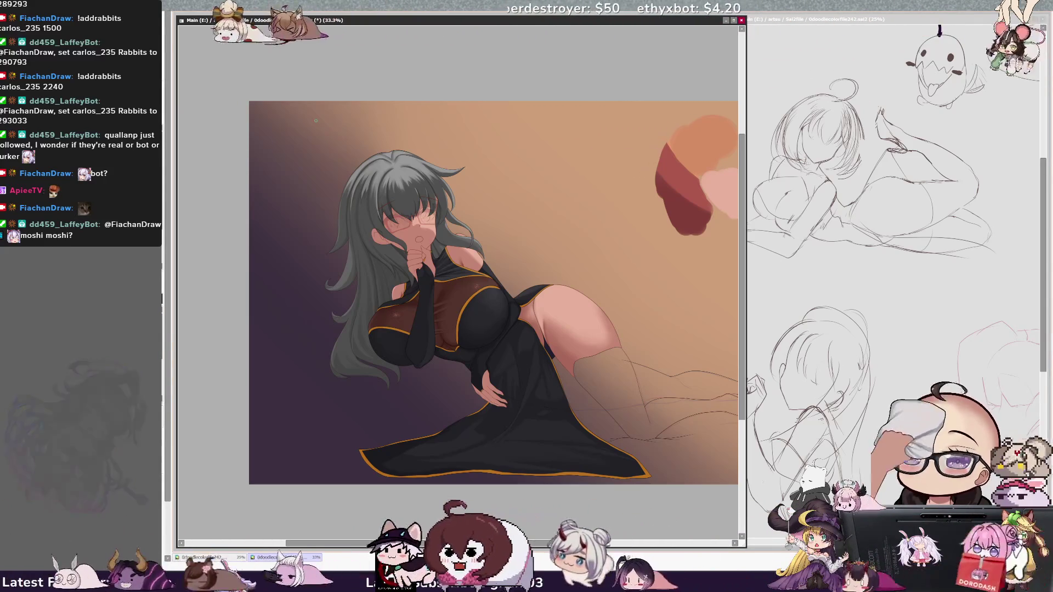
Enlarge the brush size slightly on the canvas for the next strokes
{"action": "left_click_drag", "start_coordinate": [526, 405], "coordinate": [538, 408]}
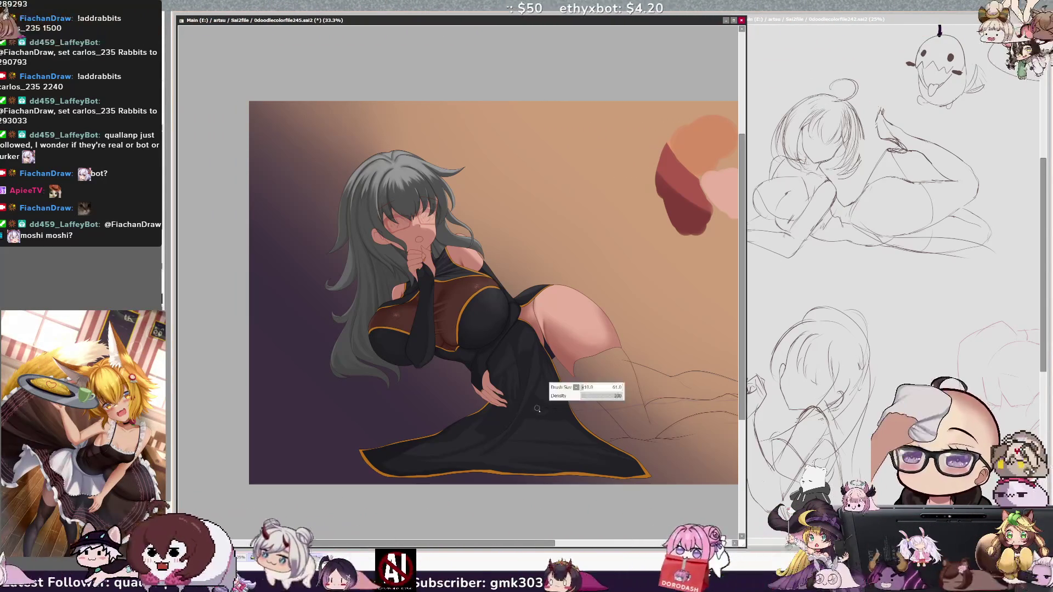
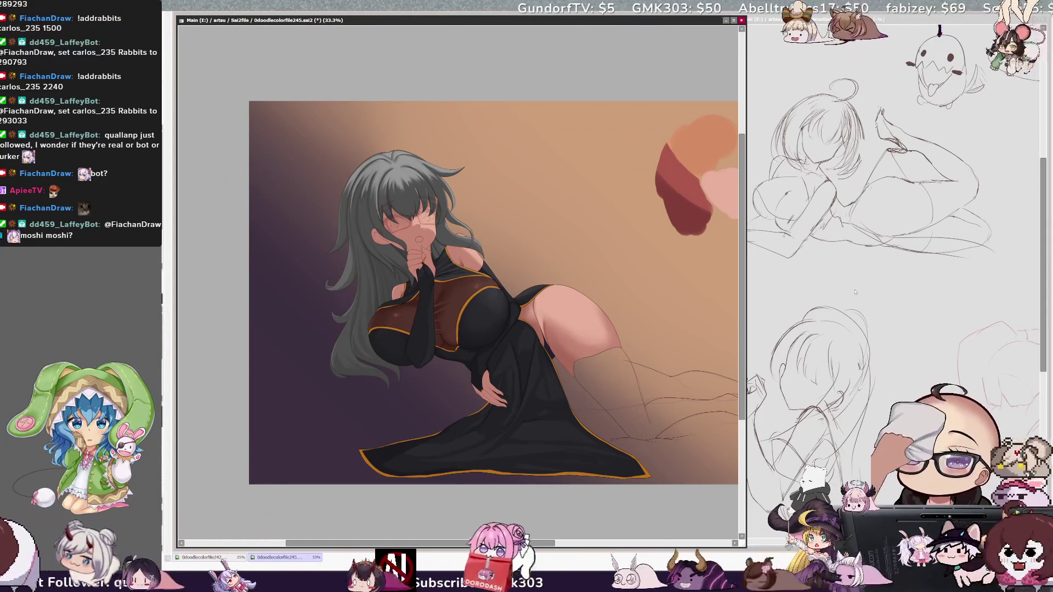
Compare the hair in red against grey, keeping it grey
{"action": "left_click_drag", "start_coordinate": [379, 543], "coordinate": [382, 544]}
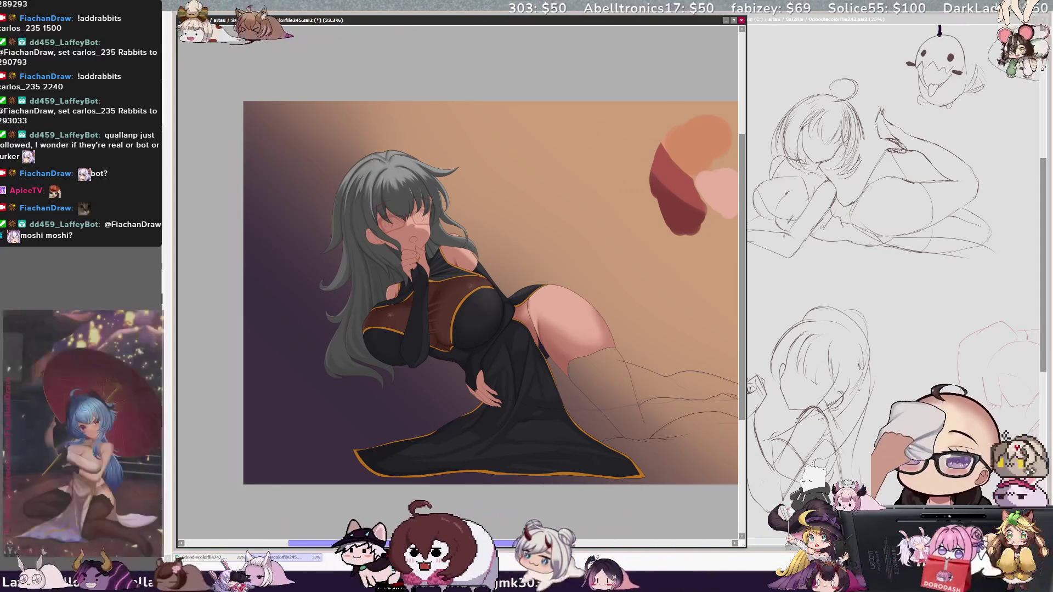
{"action": "key", "text": "ctrl+z"}
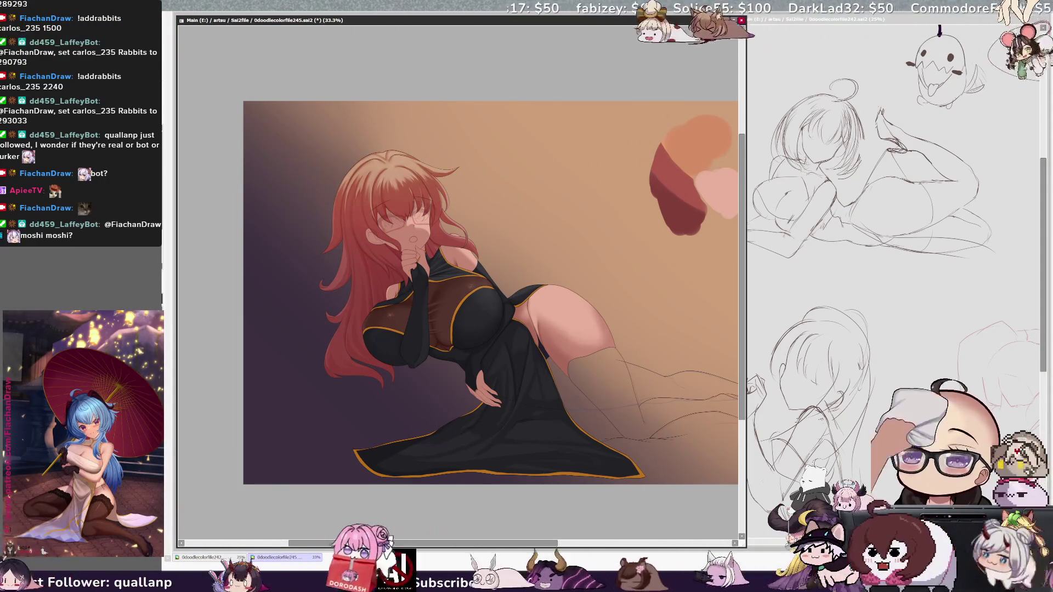
{"action": "key", "text": "ctrl+y"}
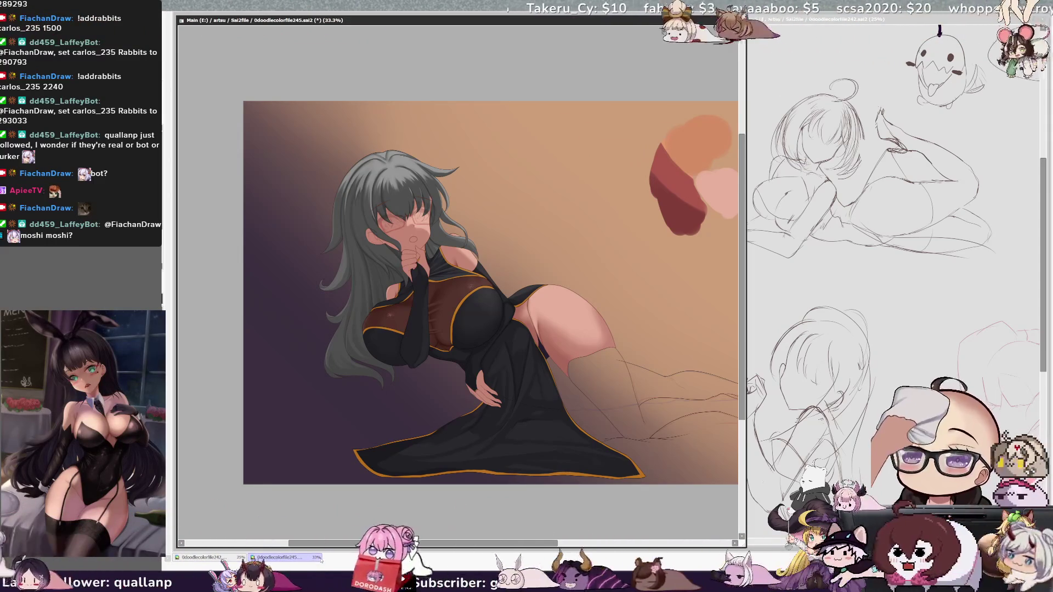
Scroll the canvas and tilt the view around the reclining figure
{"action": "left_click_drag", "start_coordinate": [742, 389], "coordinate": [741, 372]}
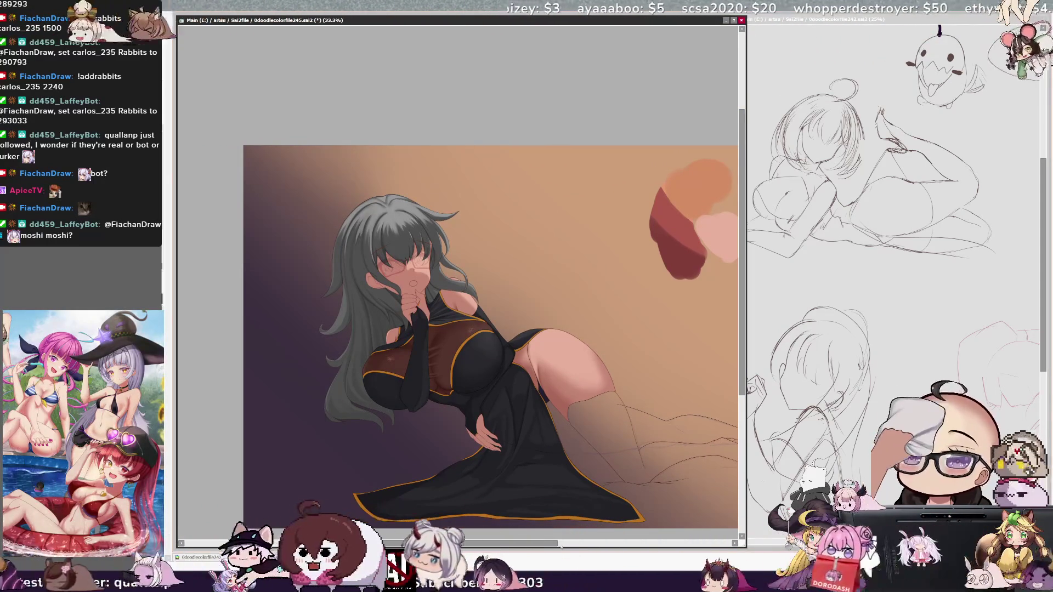
{"action": "left_click_drag", "start_coordinate": [547, 539], "coordinate": [540, 540]}
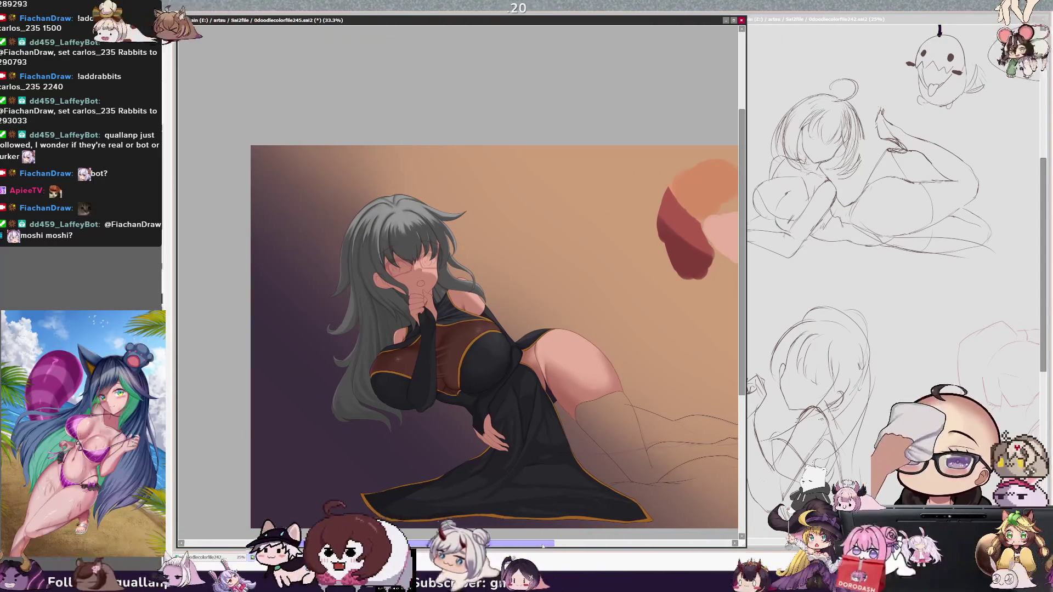
{"action": "left_click_drag", "start_coordinate": [528, 544], "coordinate": [562, 544]}
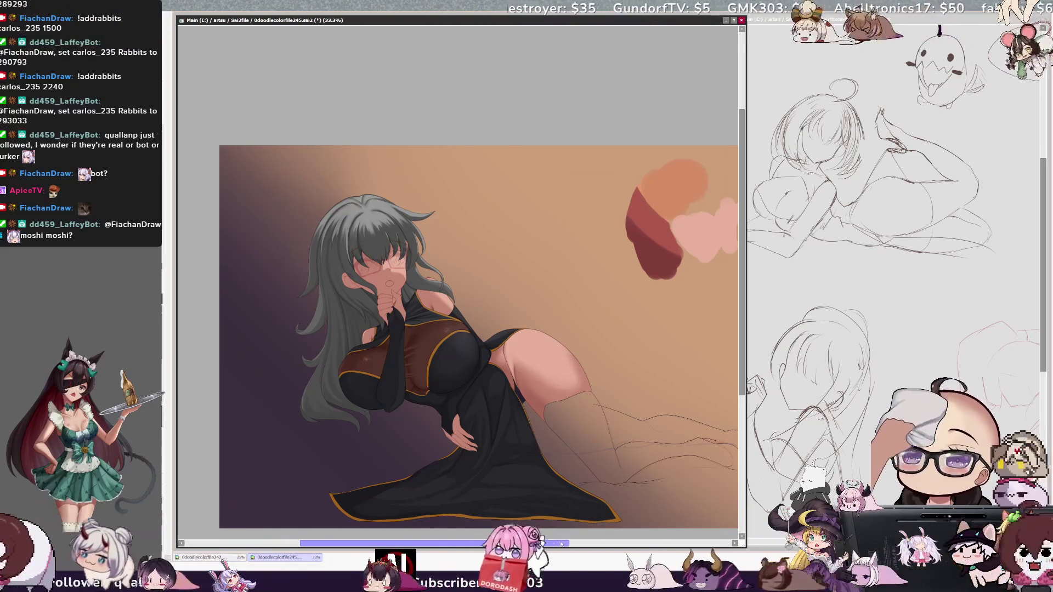
{"action": "left_click_drag", "start_coordinate": [547, 545], "coordinate": [551, 545]}
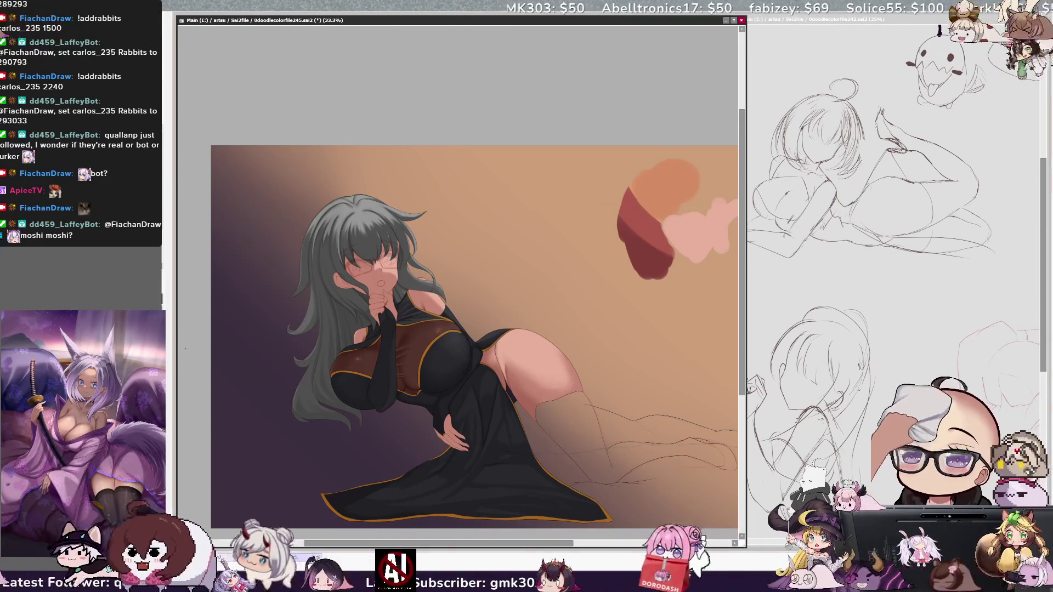
{"action": "key", "text": "End"}
{"action": "key", "text": "End"}
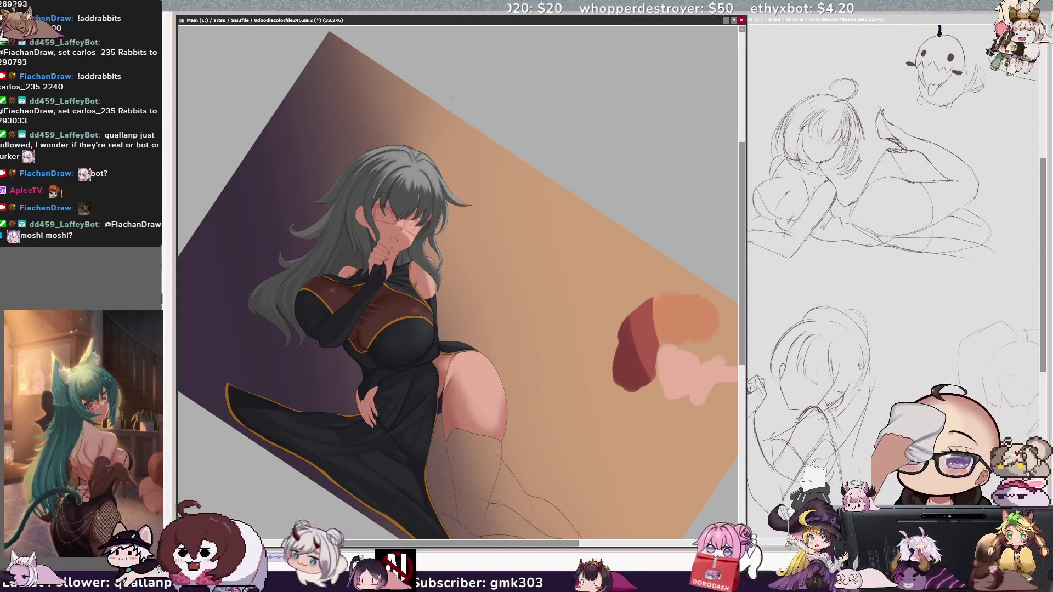
Rotate the view further clockwise, reset it upright, and zoom in to 50%
{"action": "key", "text": "End"}
{"action": "key", "text": "End"}
{"action": "key", "text": "End"}
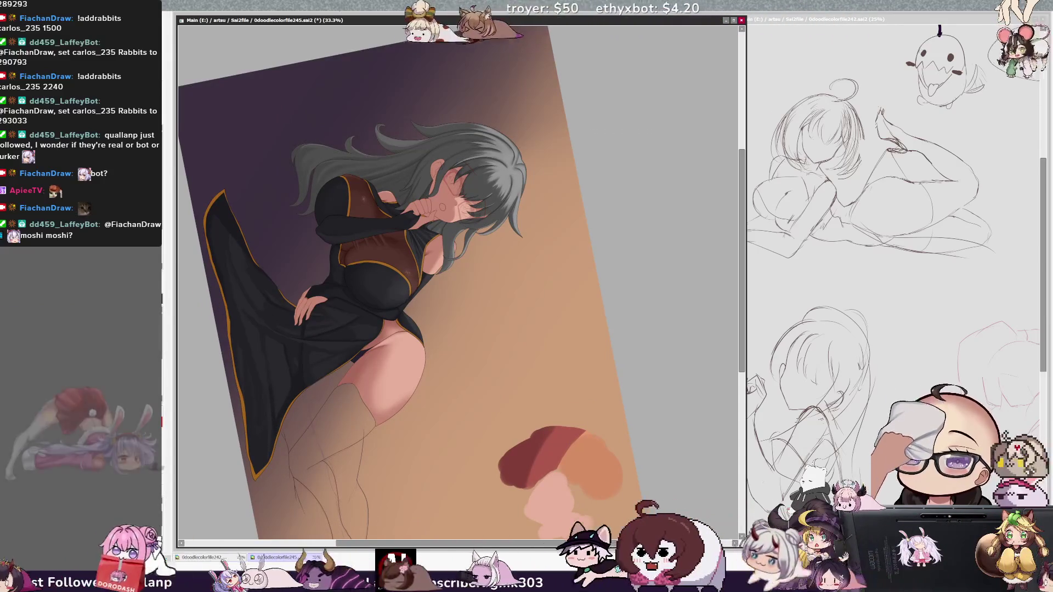
{"action": "key", "text": "Home"}
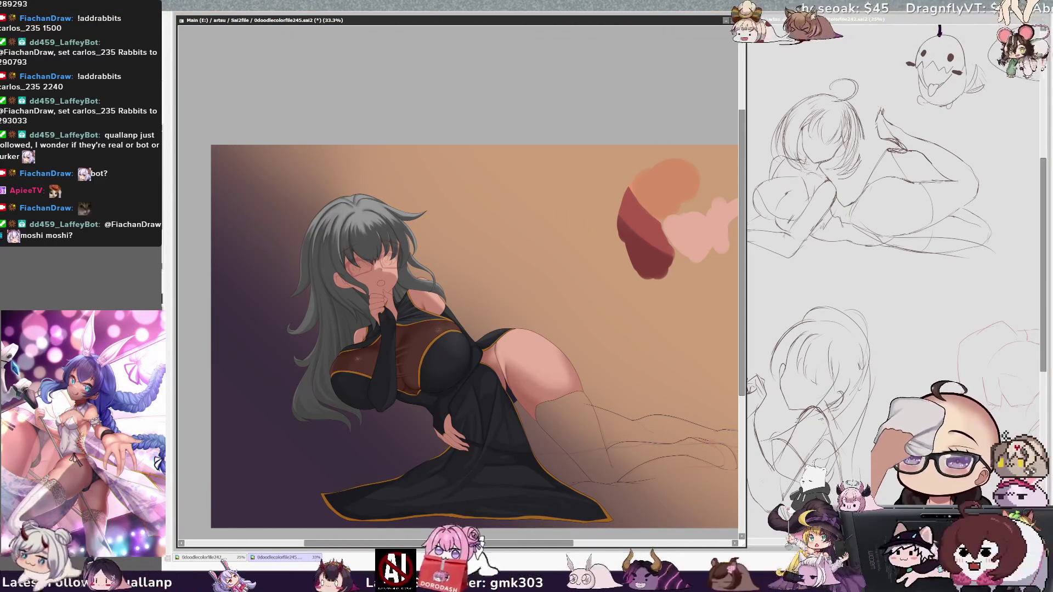
{"action": "key", "text": "Page_Up"}
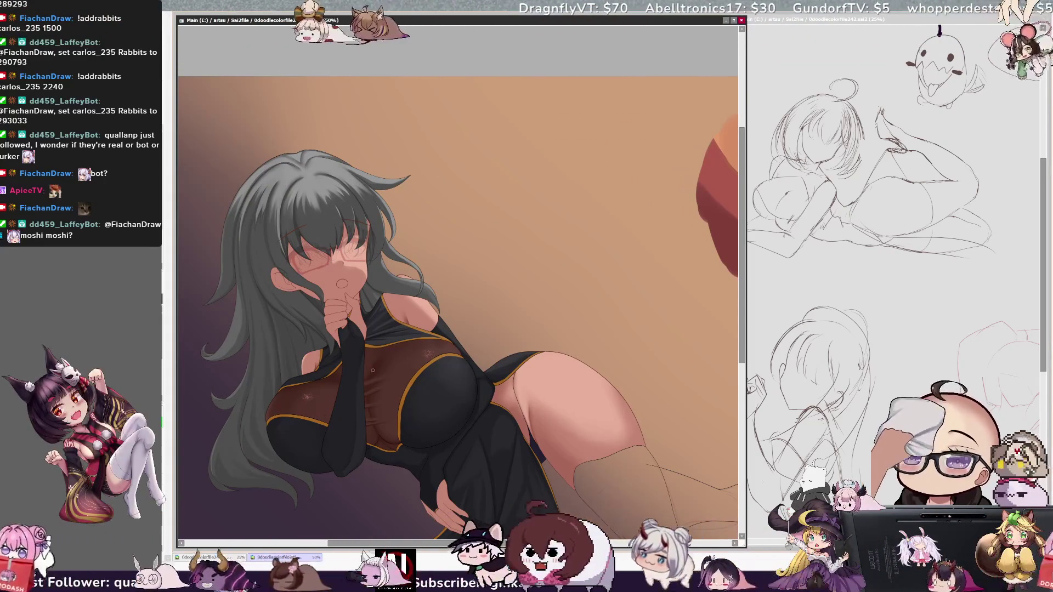
Select the Cloth layer from the dress, fine-tune the brush size, and zoom out to 33.3%
{"action": "left_click", "coordinate": [365, 366], "text": "ctrl+shift"}
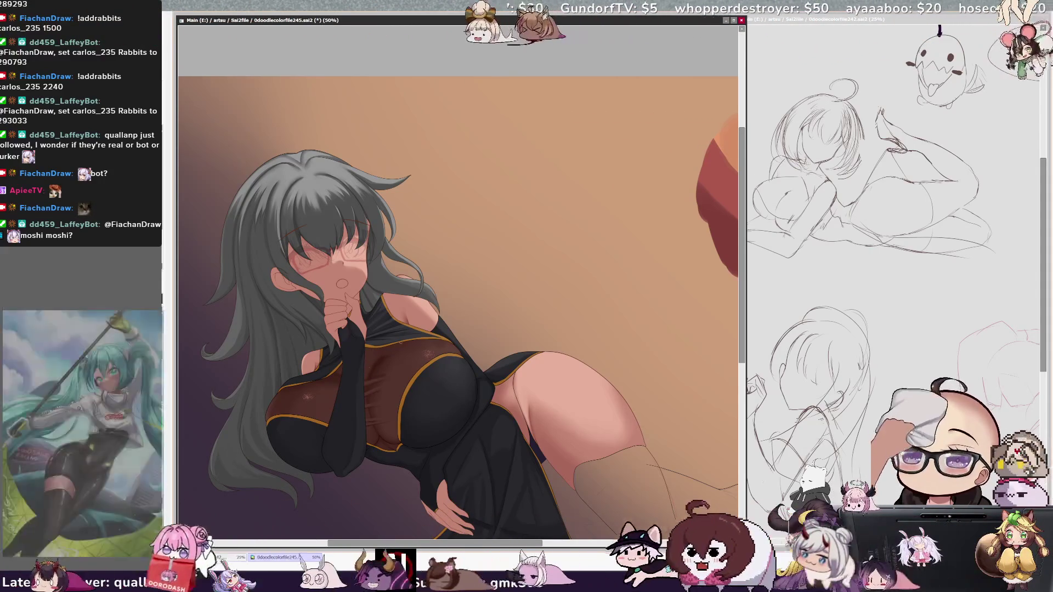
{"action": "left_click_drag", "start_coordinate": [372, 378], "coordinate": [372, 377]}
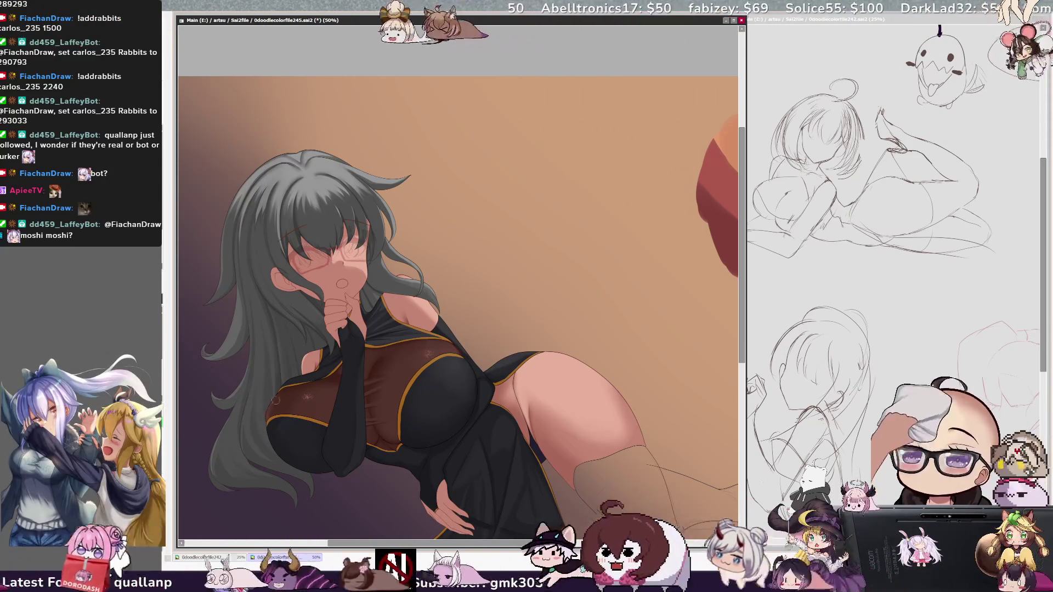
{"action": "key", "text": "bracketright"}
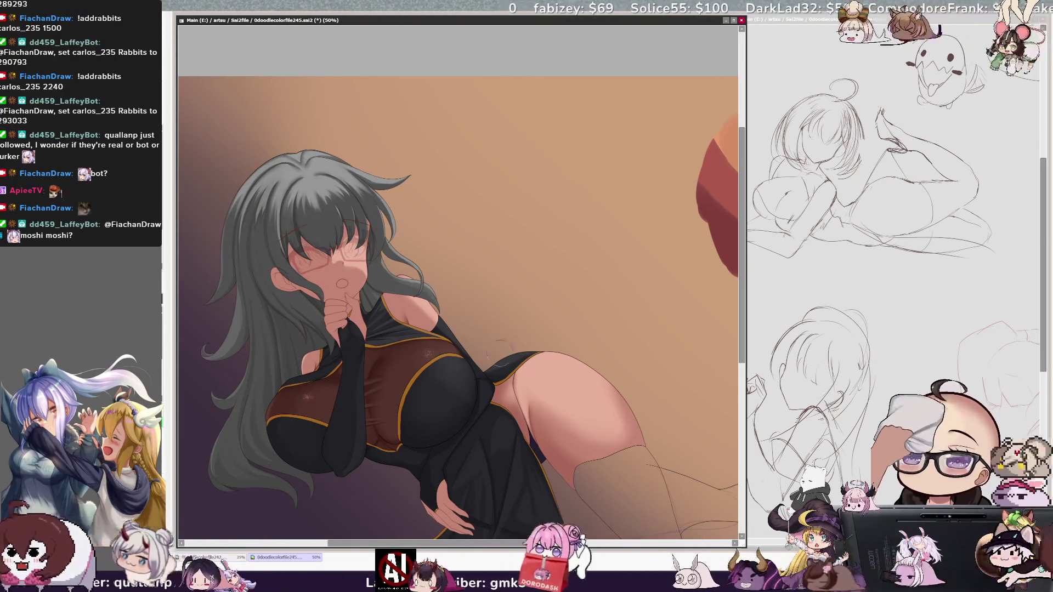
{"action": "key", "text": "bracketleft"}
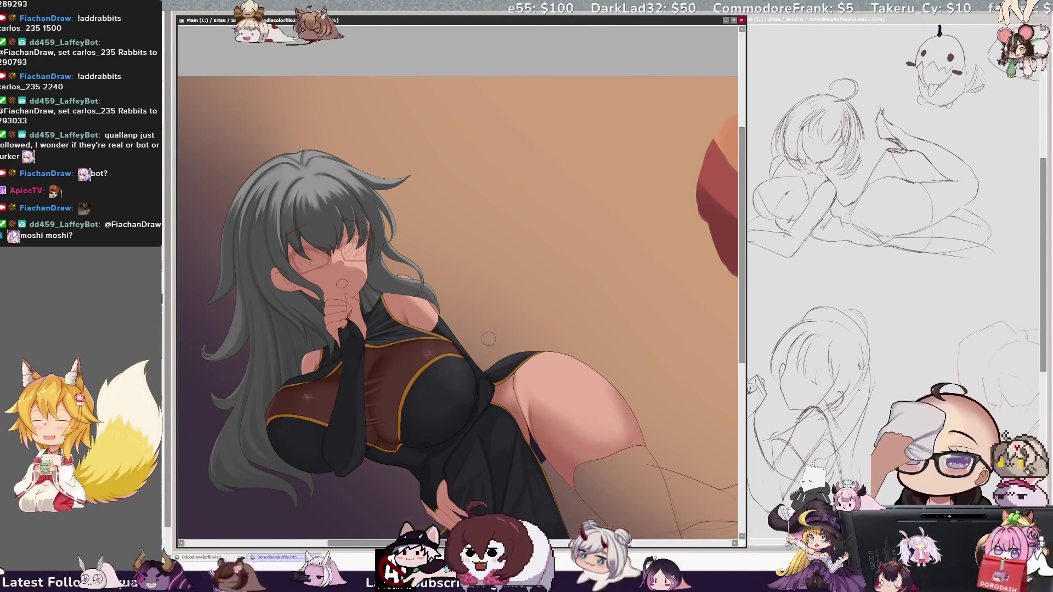
{"action": "key", "text": "bracketleft"}
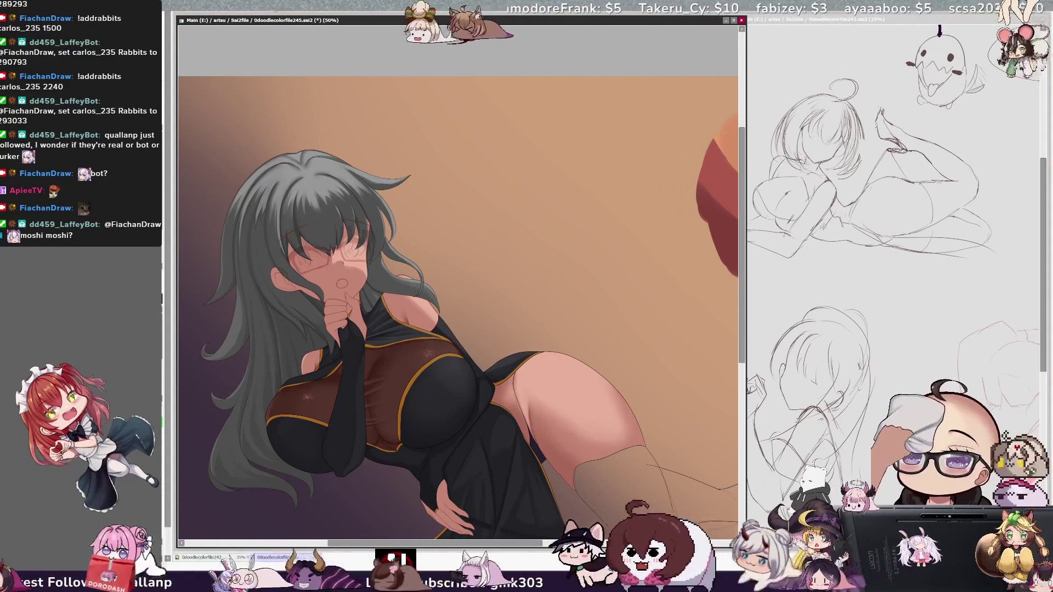
{"action": "key", "text": "minus"}
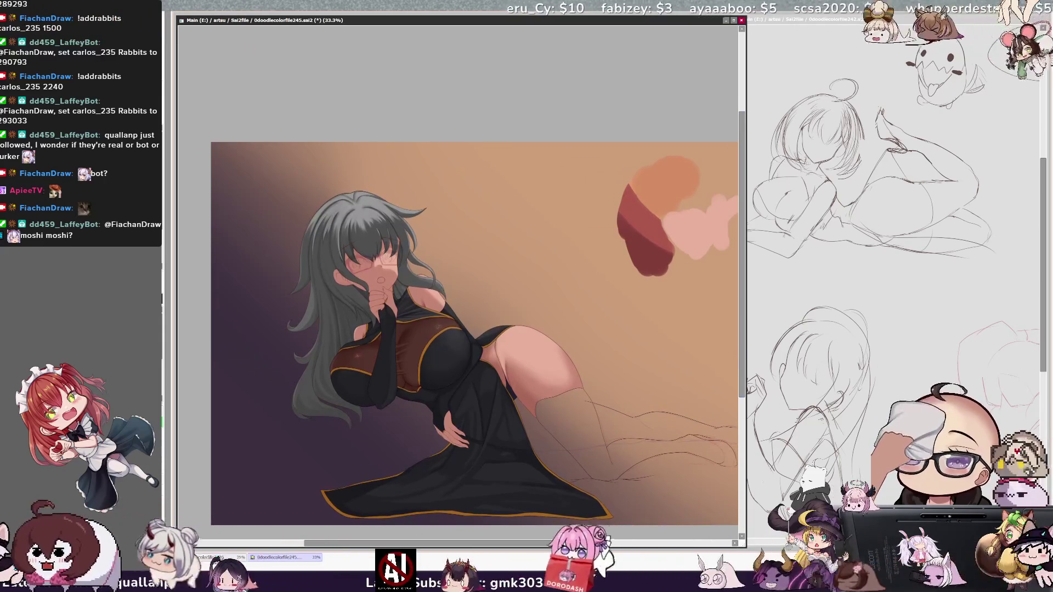
{"action": "left_click_drag", "start_coordinate": [556, 544], "coordinate": [562, 543]}
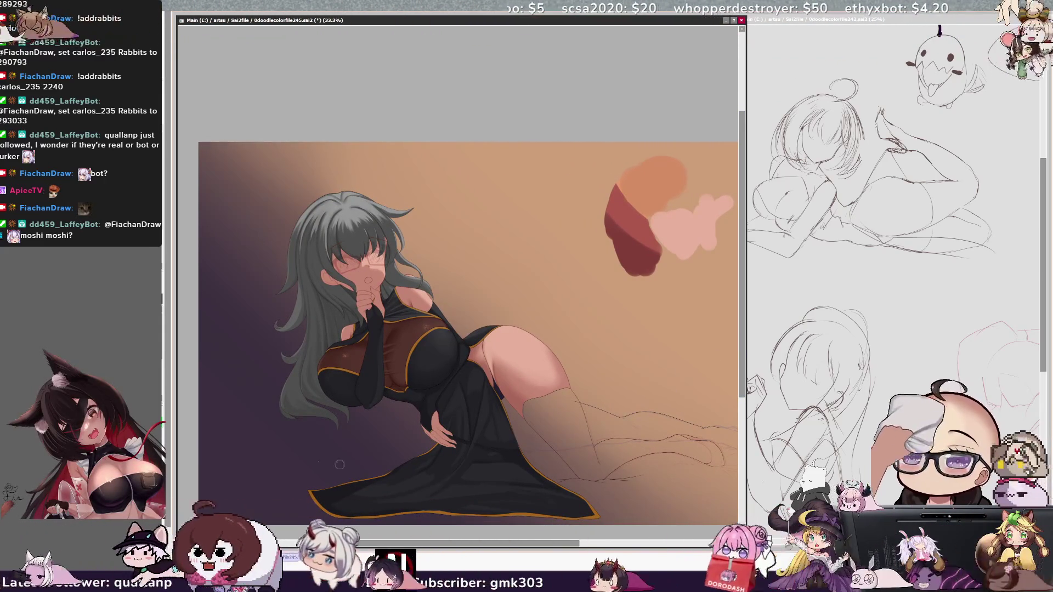
Tilt the view, brush more opaque beige over the thigh stocking, then straighten the view
{"action": "key", "text": "End"}
{"action": "key", "text": "End"}
{"action": "key", "text": "End"}
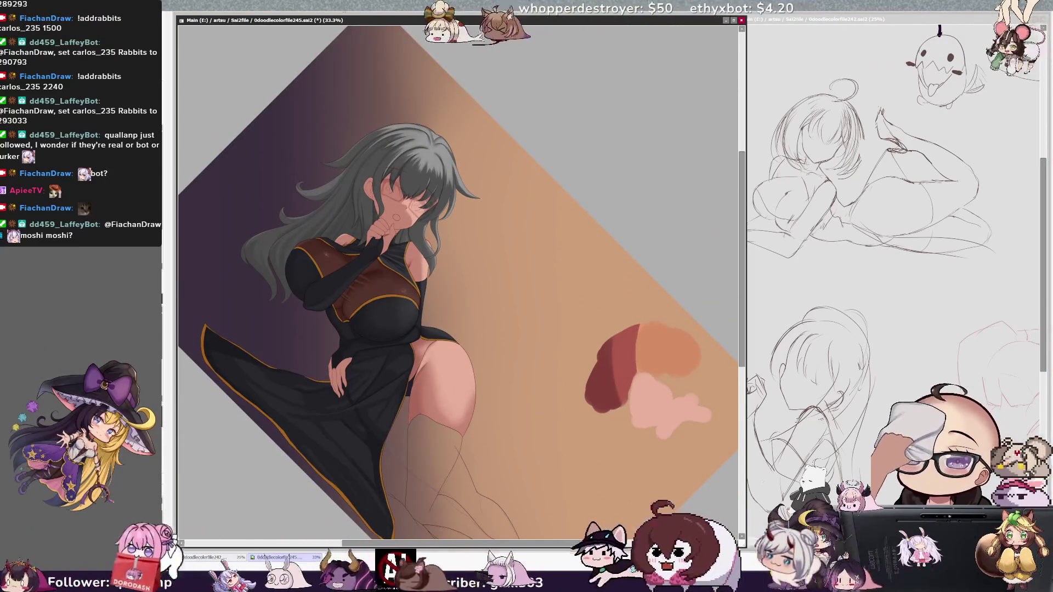
{"action": "key", "text": "End"}
{"action": "key", "text": "End"}
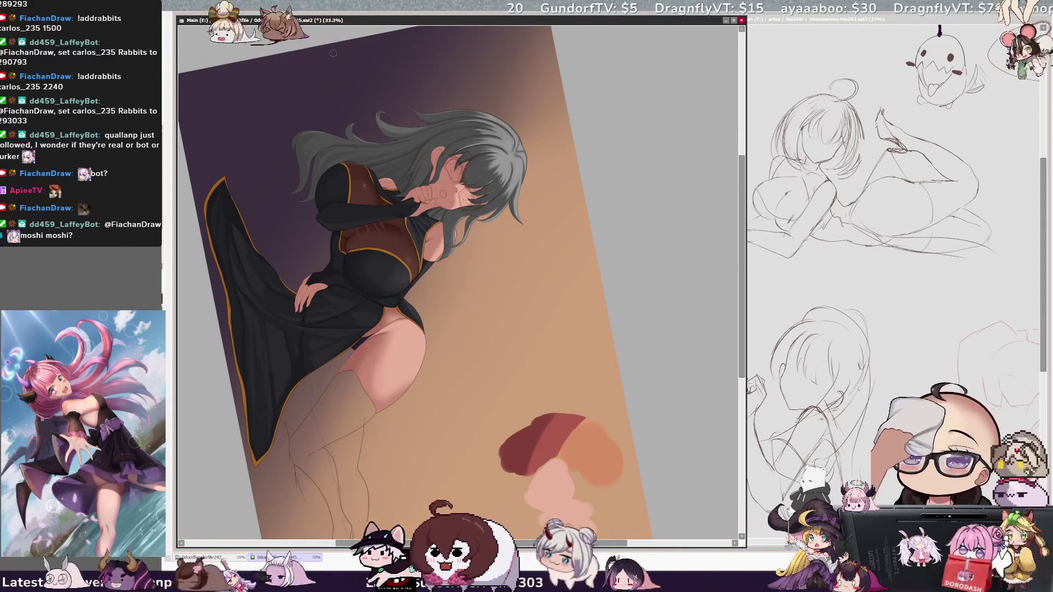
{"action": "key", "text": "Delete"}
{"action": "key", "text": "Delete"}
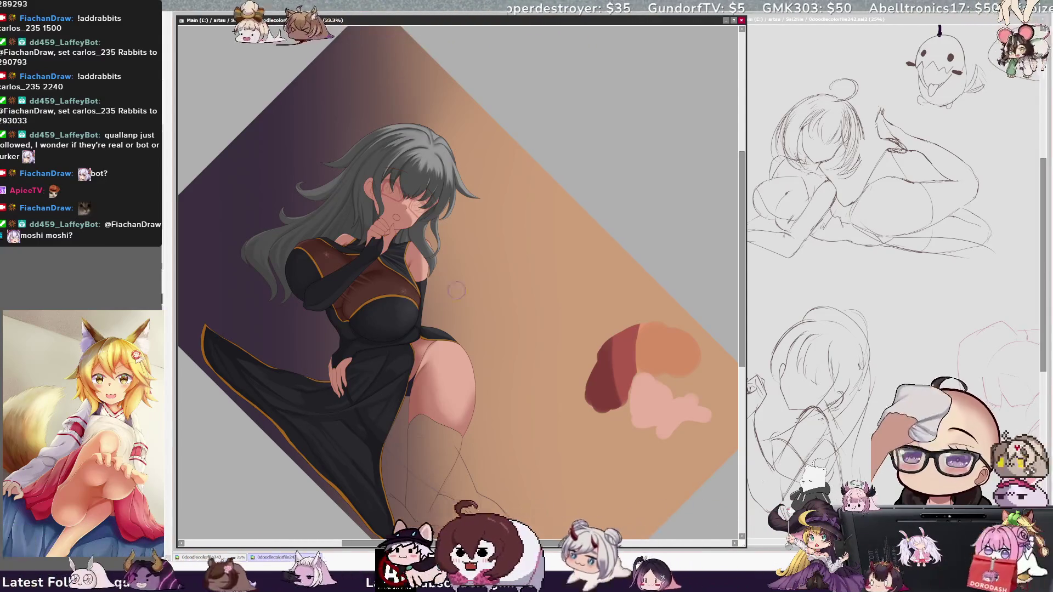
{"action": "left_click_drag", "start_coordinate": [439, 427], "coordinate": [433, 466]}
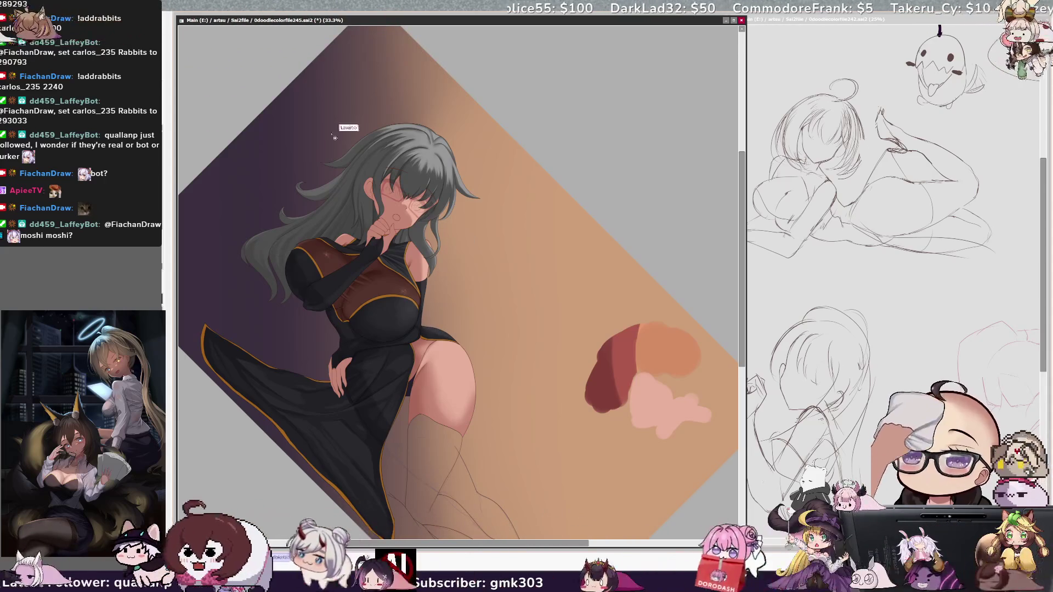
{"action": "key", "text": "Home"}
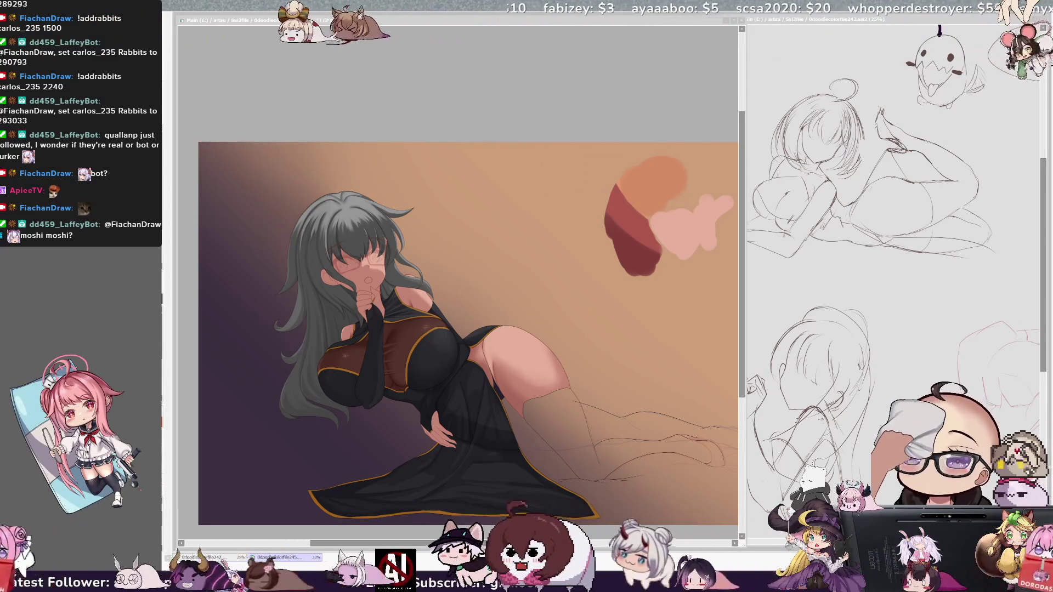
Refocus the drawing window, set the brush size, and zoom in from 33.3% to 50%
{"action": "key", "text": "alt+Tab"}
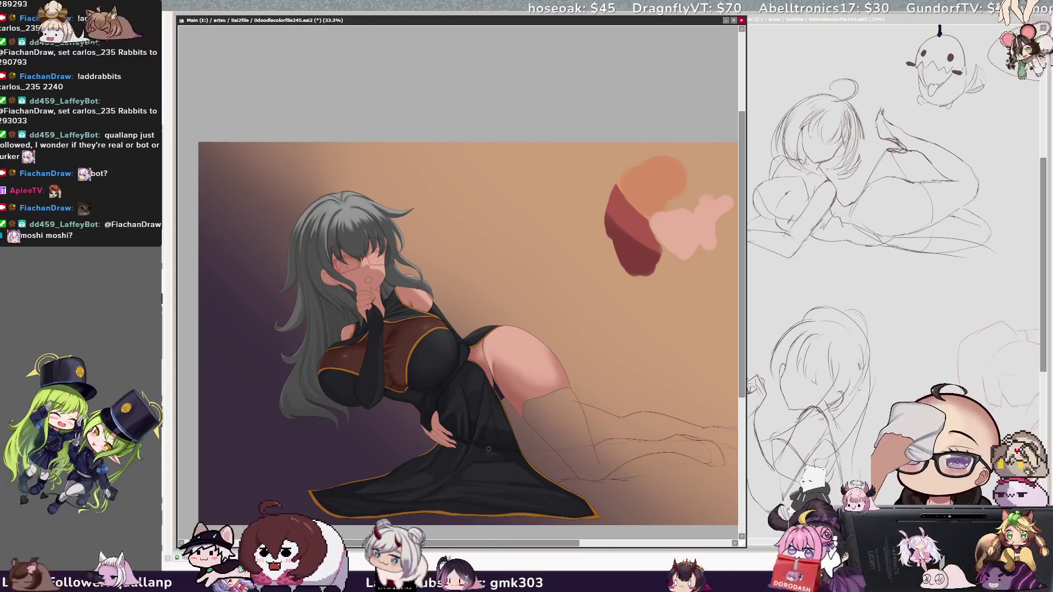
{"action": "key", "text": "ctrl+alt"}
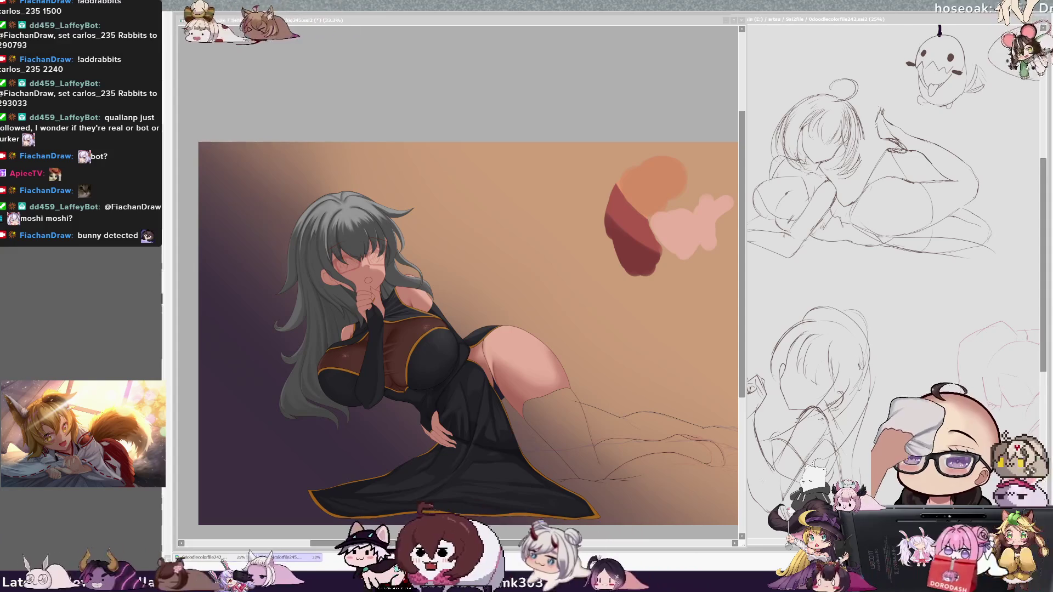
{"action": "left_click", "coordinate": [734, 353]}
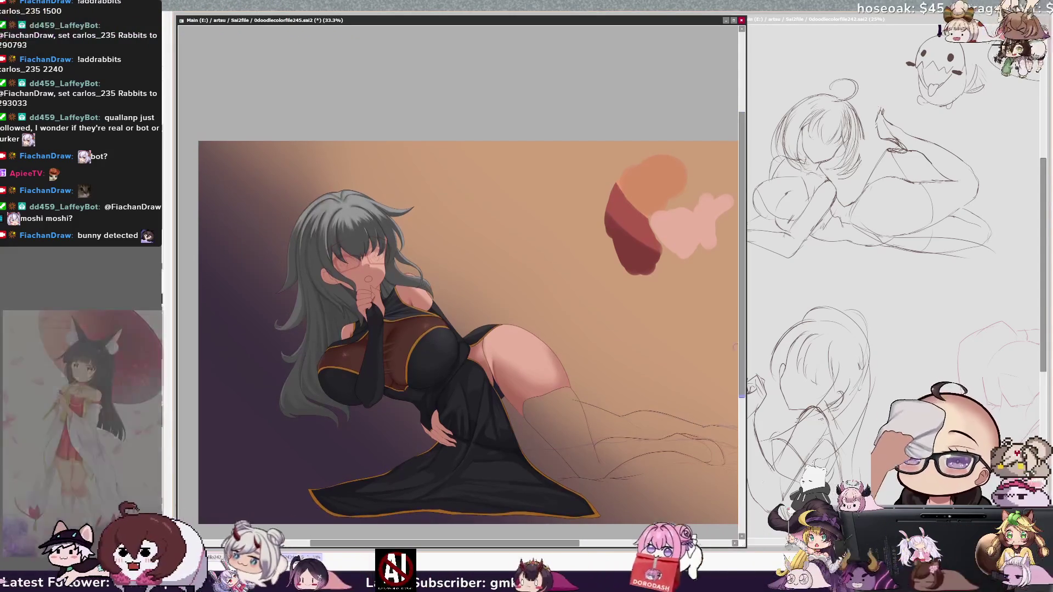
{"action": "left_click_drag", "start_coordinate": [554, 544], "coordinate": [556, 544]}
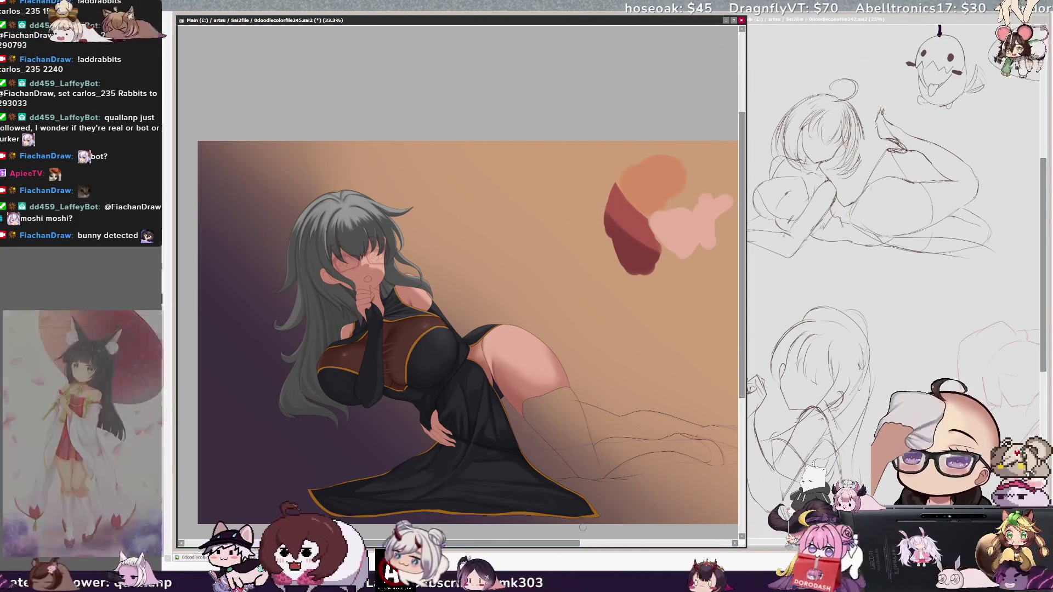
{"action": "scroll", "coordinate": [461, 329], "scroll_direction": "right", "scroll_amount": 2}
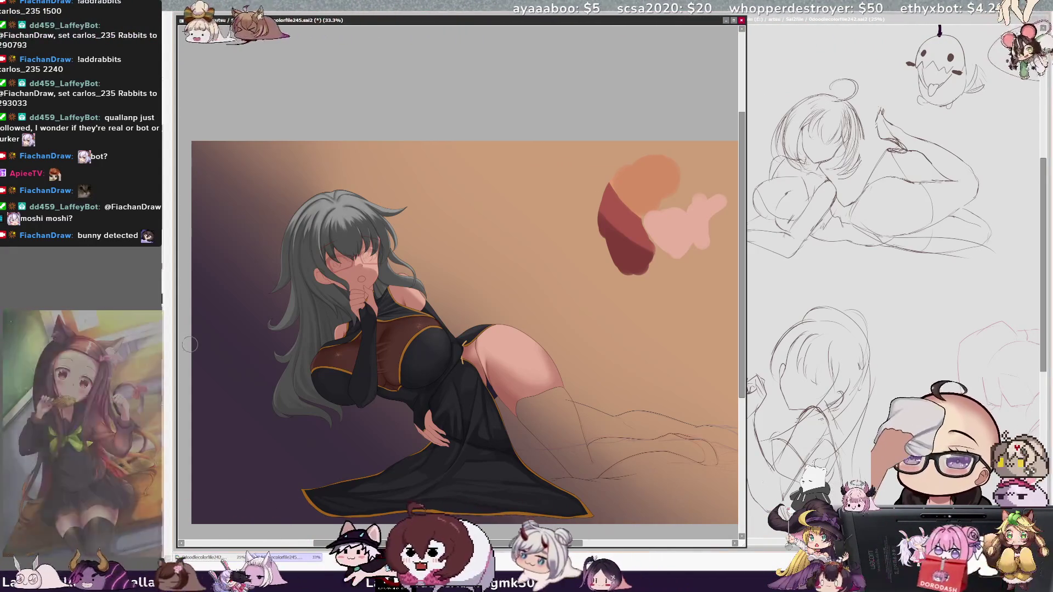
{"action": "left_click_drag", "start_coordinate": [459, 361], "coordinate": [467, 368]}
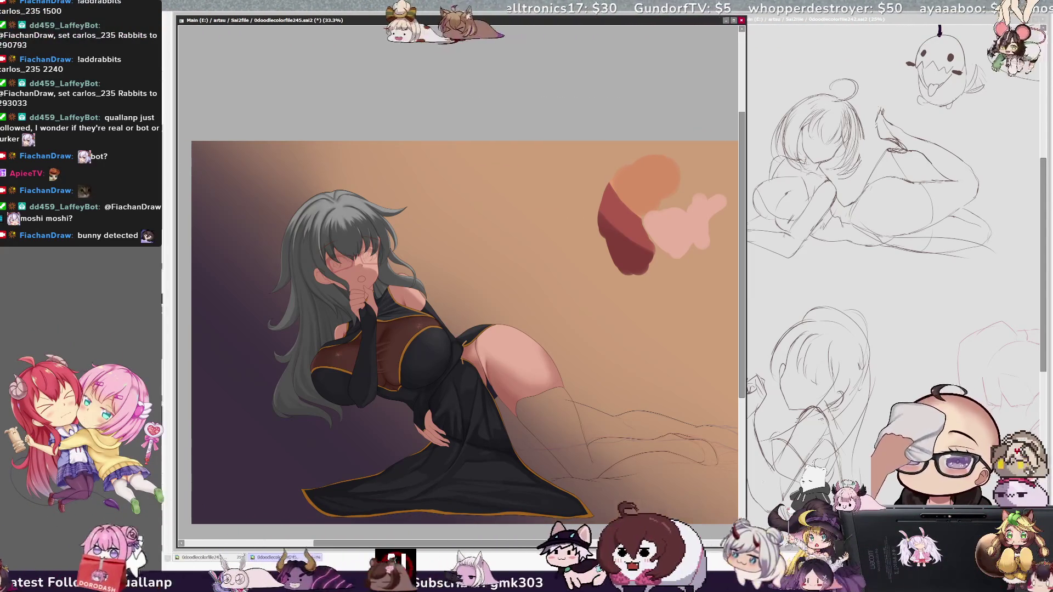
{"action": "key", "text": "ctrl+plus"}
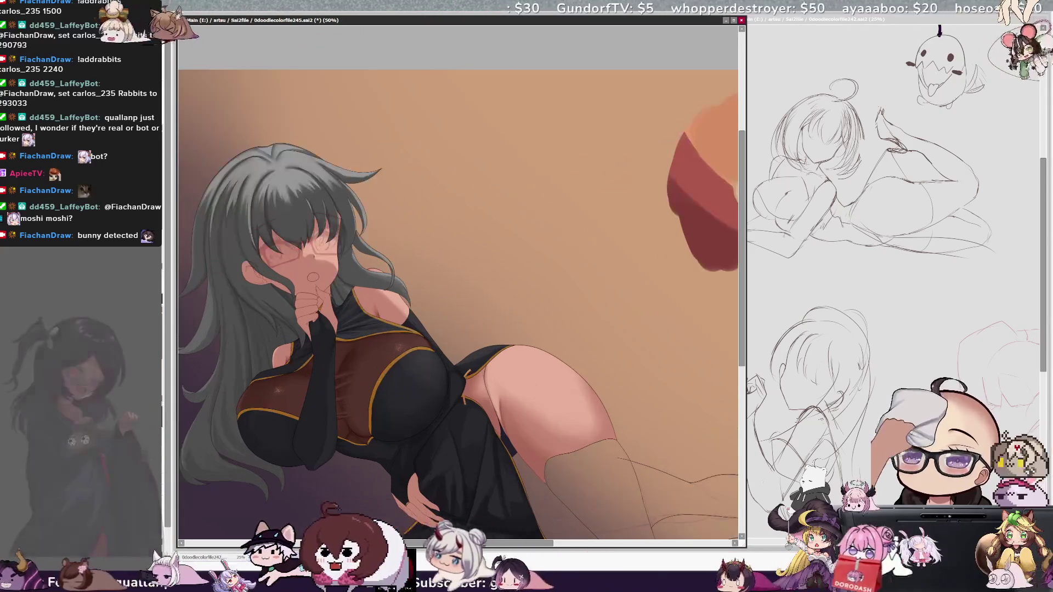
Tilt the view, shrink the brush from 105 to 32, and pick the layer under the cursor
{"action": "scroll", "coordinate": [458, 307], "scroll_direction": "left", "scroll_amount": 1}
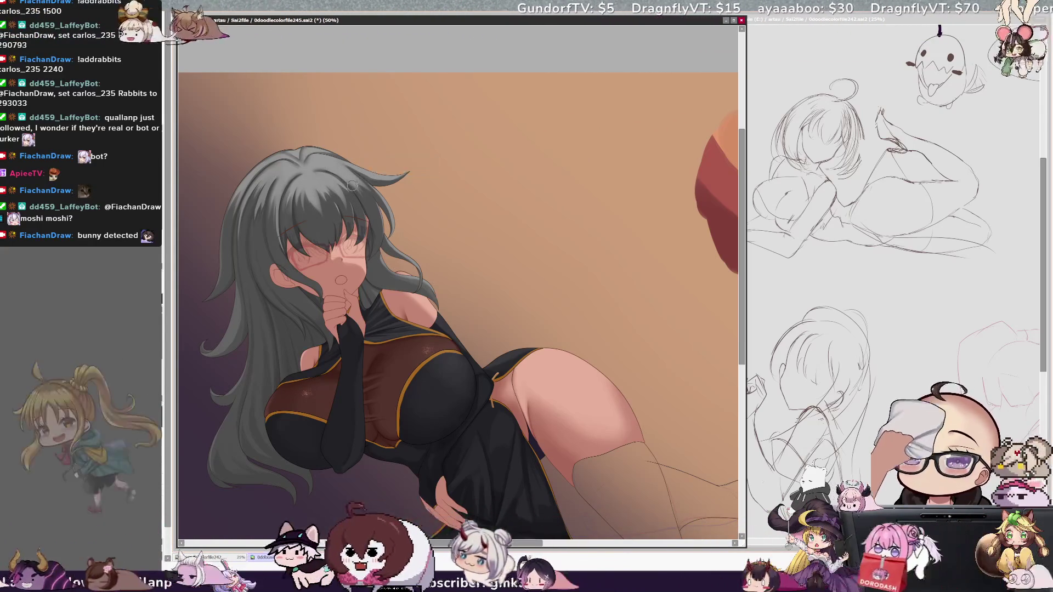
{"action": "key", "text": "Delete"}
{"action": "key", "text": "Delete"}
{"action": "key", "text": "Delete"}
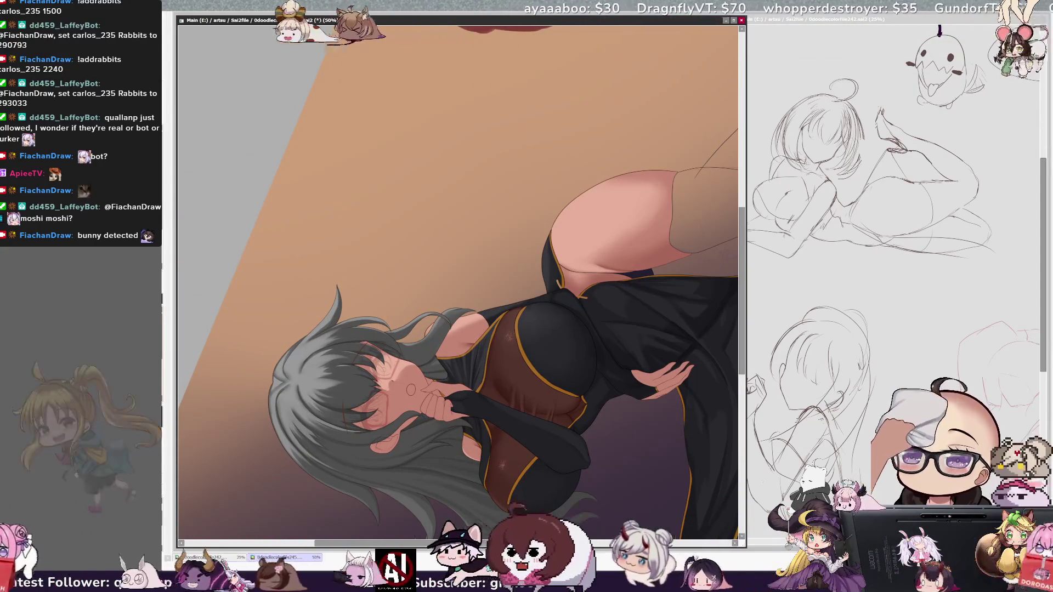
{"action": "key", "text": "bracketleft"}
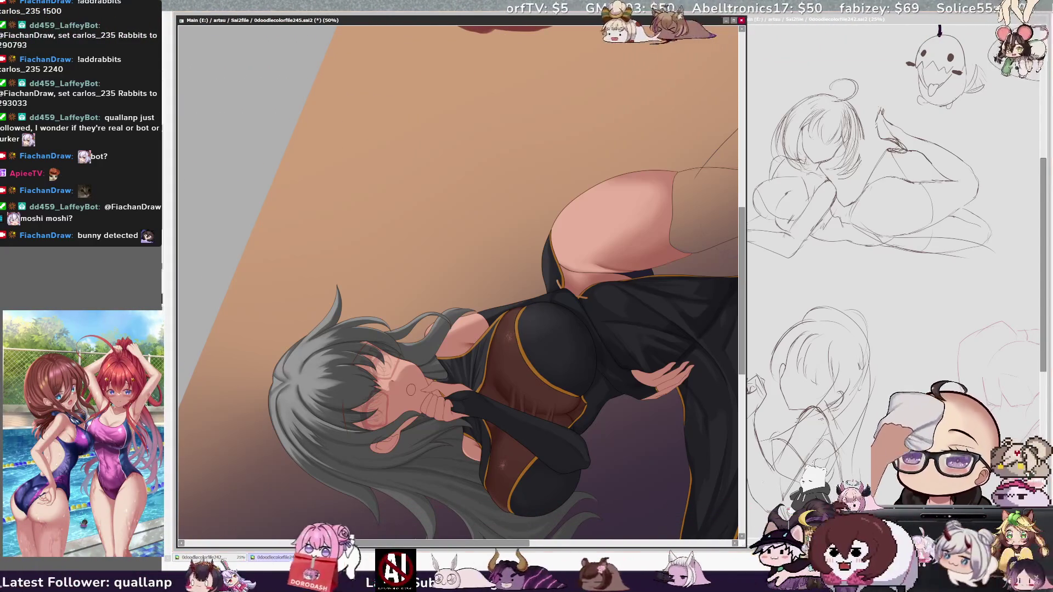
{"action": "left_click_drag", "start_coordinate": [286, 366], "coordinate": [285, 373]}
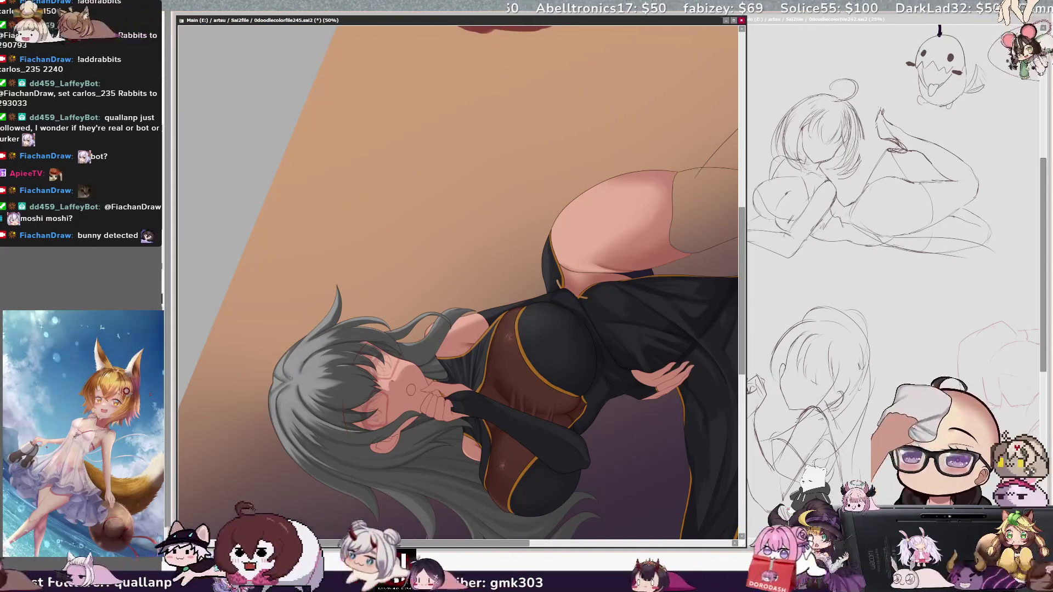
{"action": "left_click", "coordinate": [261, 313], "text": "ctrl+shift"}
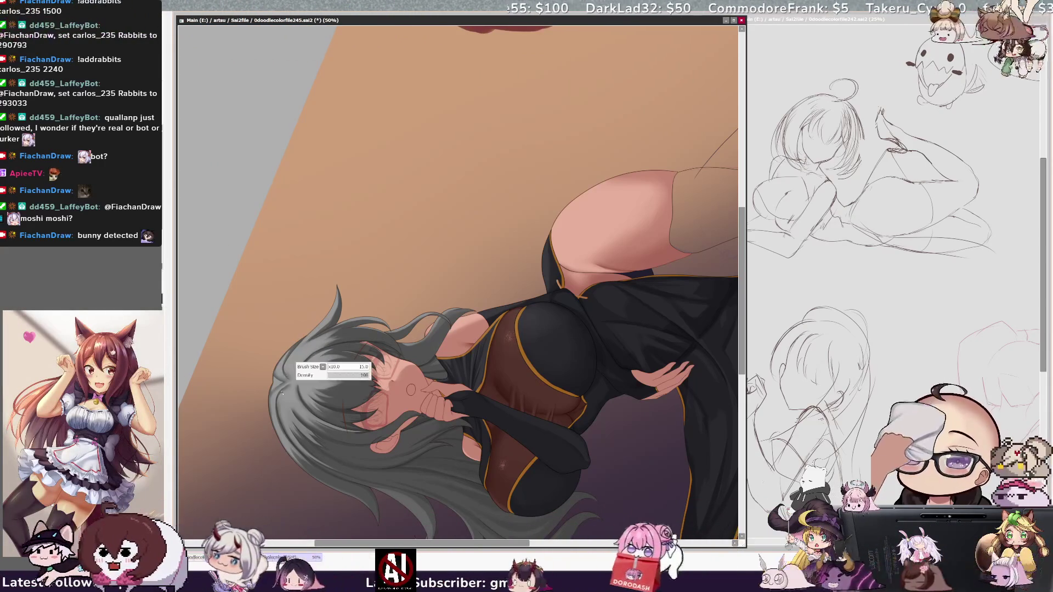
Make the brush much smaller, then straighten the view and zoom out to 33.3%
{"action": "key", "text": "bracketright"}
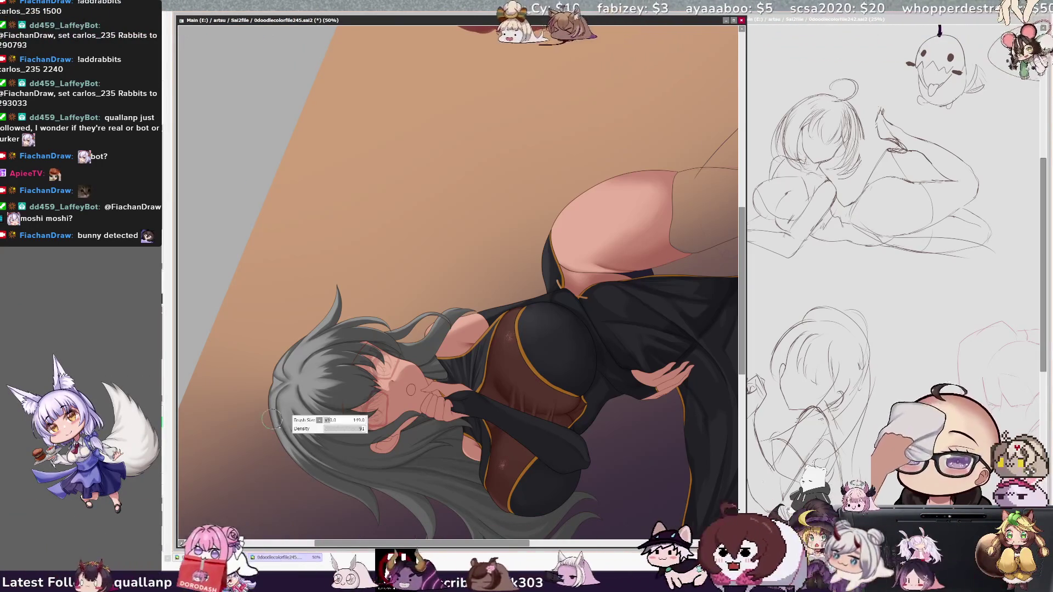
{"action": "key", "text": "bracketleft"}
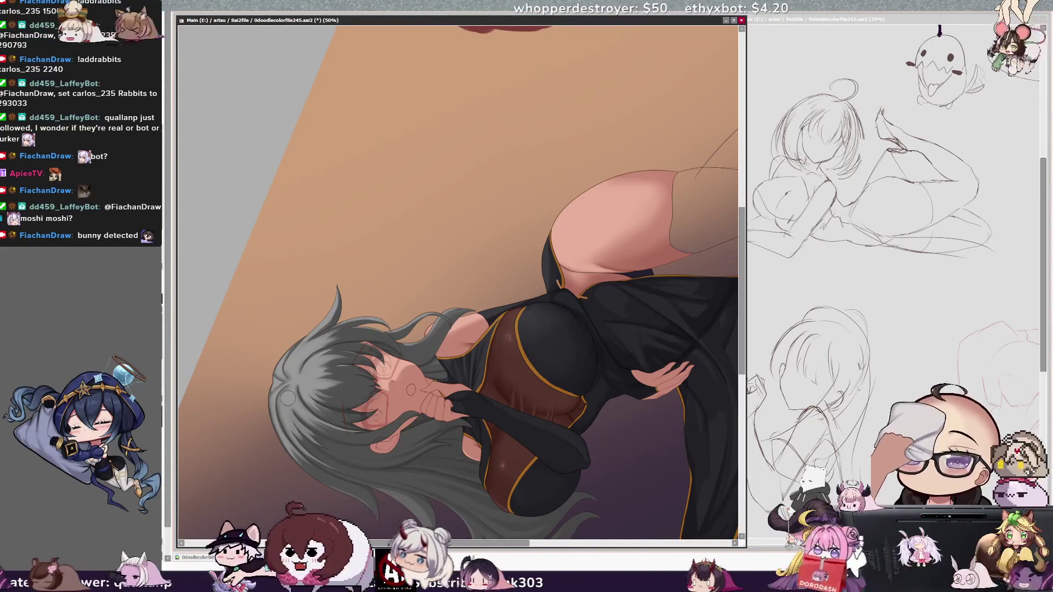
{"action": "key", "text": "bracketright"}
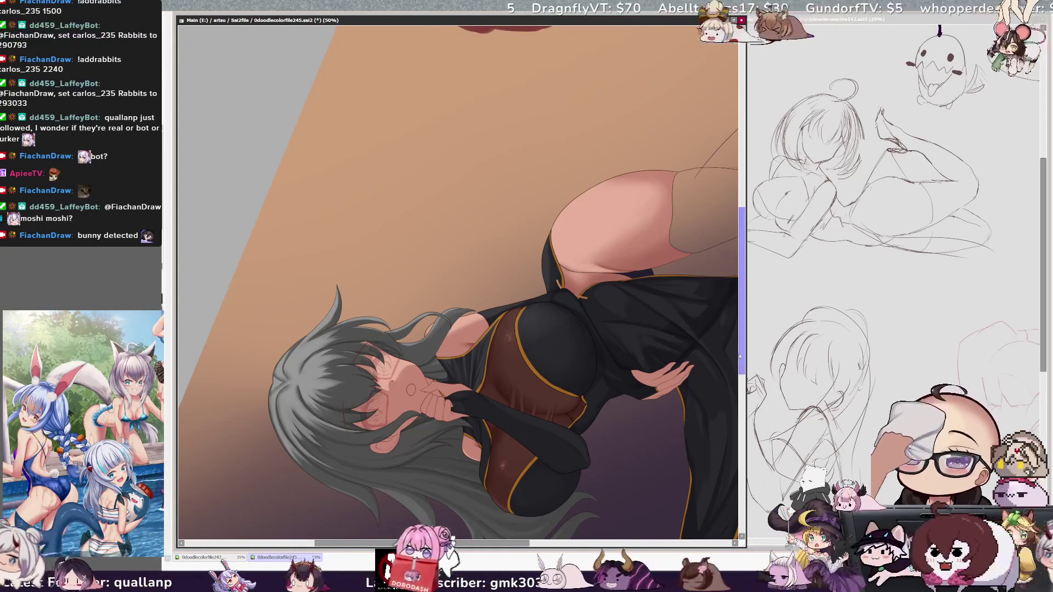
{"action": "key", "text": "minus"}
{"action": "key", "text": "Home"}
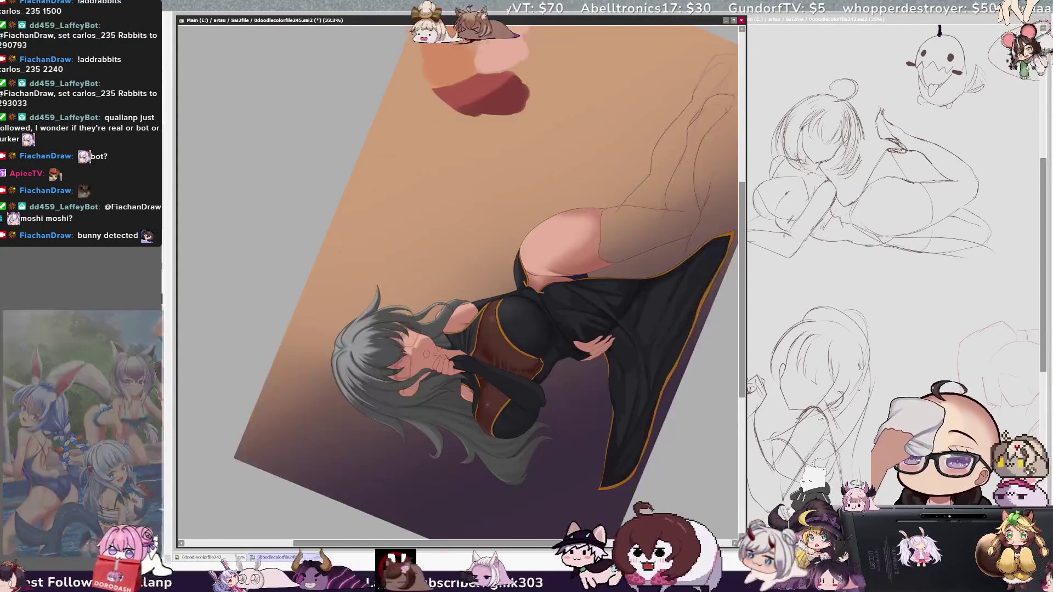
Save the illustration and zoom in to 100% on the woman's face
{"action": "key", "text": "ctrl+s"}
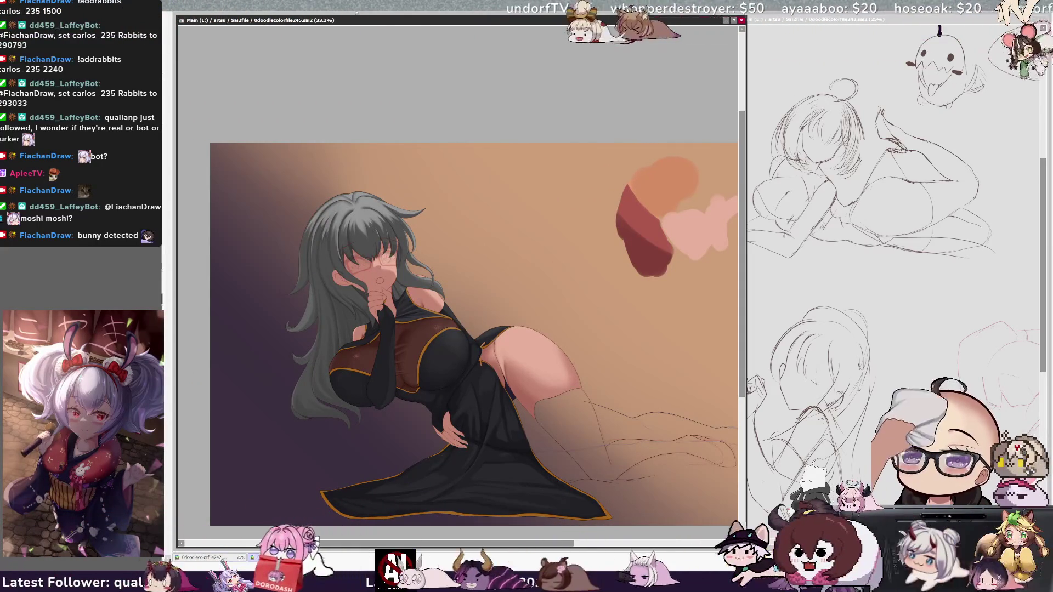
{"action": "left_click_drag", "start_coordinate": [439, 543], "coordinate": [405, 544]}
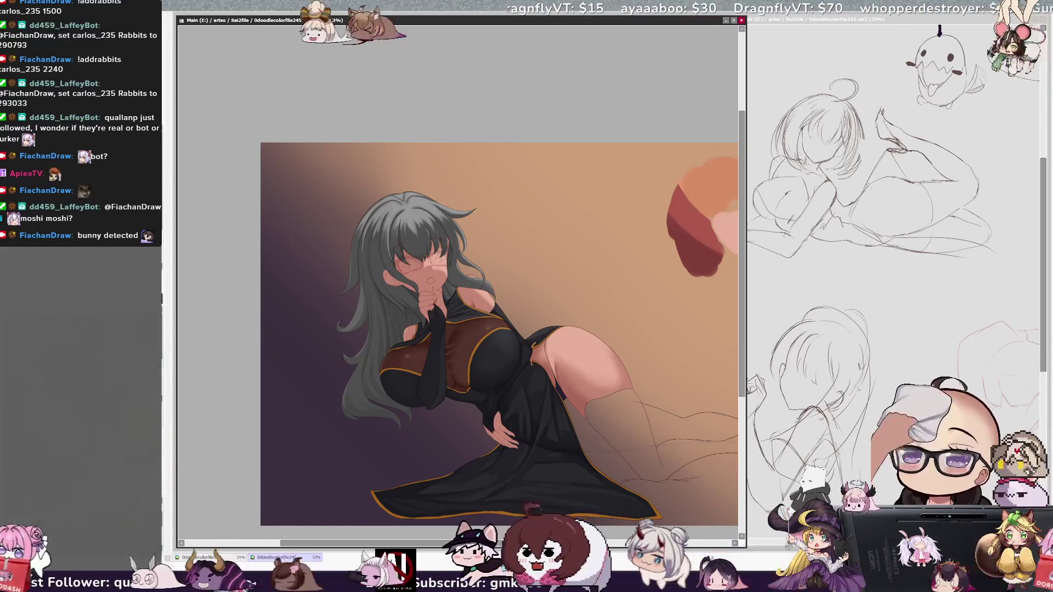
{"action": "key", "text": "ctrl+plus"}
{"action": "key", "text": "ctrl+plus"}
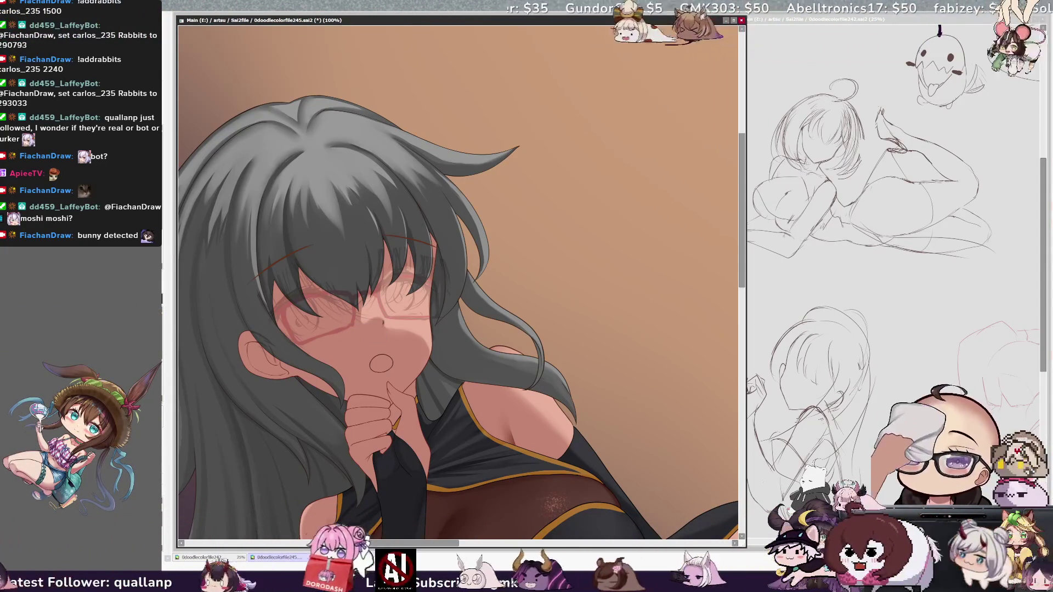
Tilt the view and draw the dark red glasses frame line across the face, redrawing it once
{"action": "left_click_drag", "start_coordinate": [384, 329], "coordinate": [379, 343]}
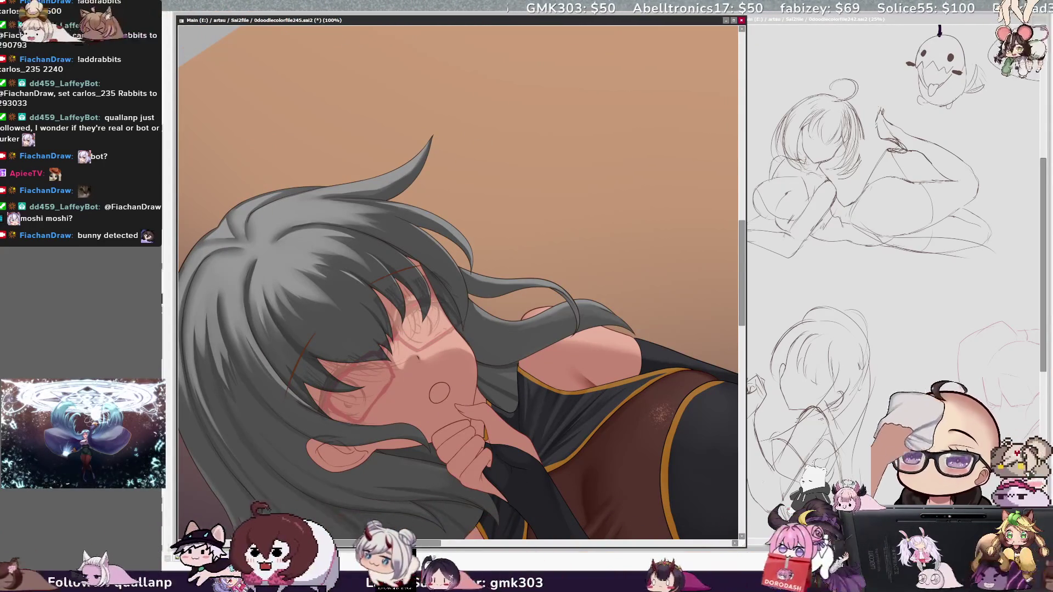
{"action": "key", "text": "Delete"}
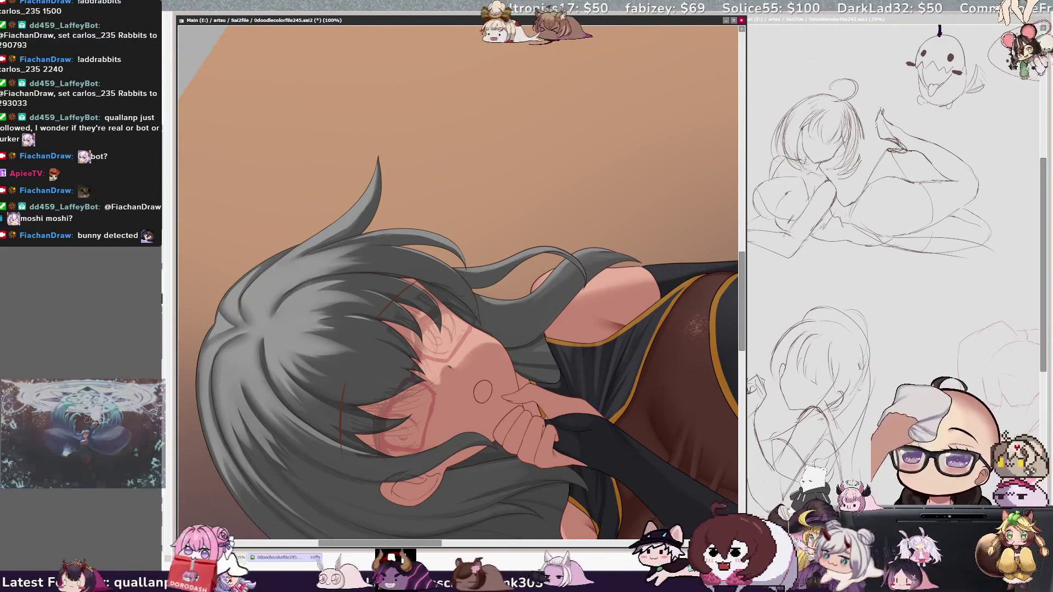
{"action": "left_click_drag", "start_coordinate": [382, 455], "coordinate": [404, 377]}
{"action": "key", "text": "ctrl+z"}
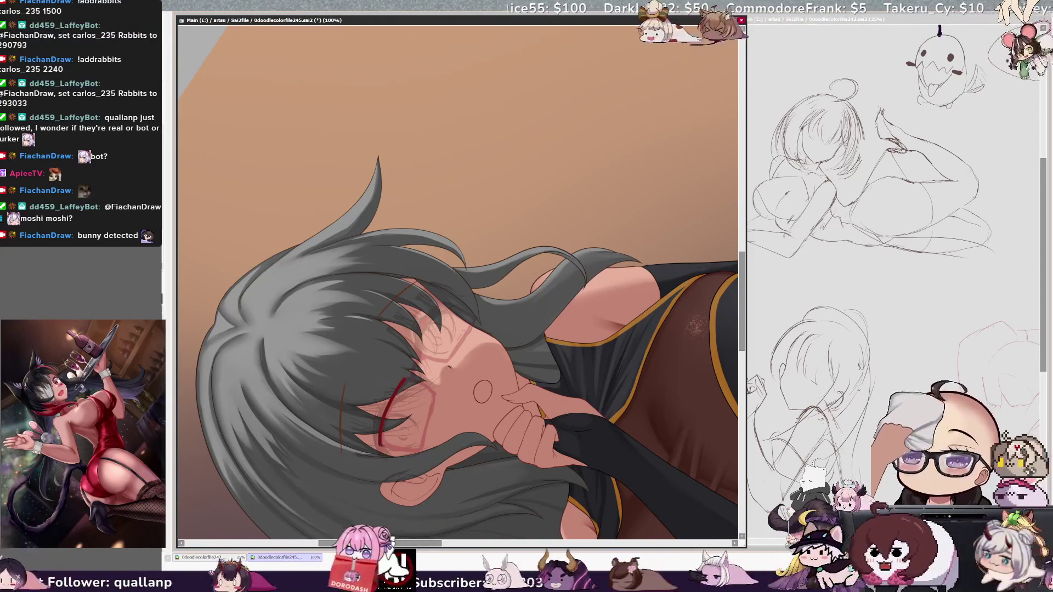
{"action": "key", "text": "ctrl+z"}
{"action": "mouse_move", "coordinate": [381, 449]}
{"action": "left_mouse_down"}
{"action": "mouse_move", "coordinate": [414, 379]}
{"action": "mouse_move", "coordinate": [430, 391]}
{"action": "left_mouse_up"}
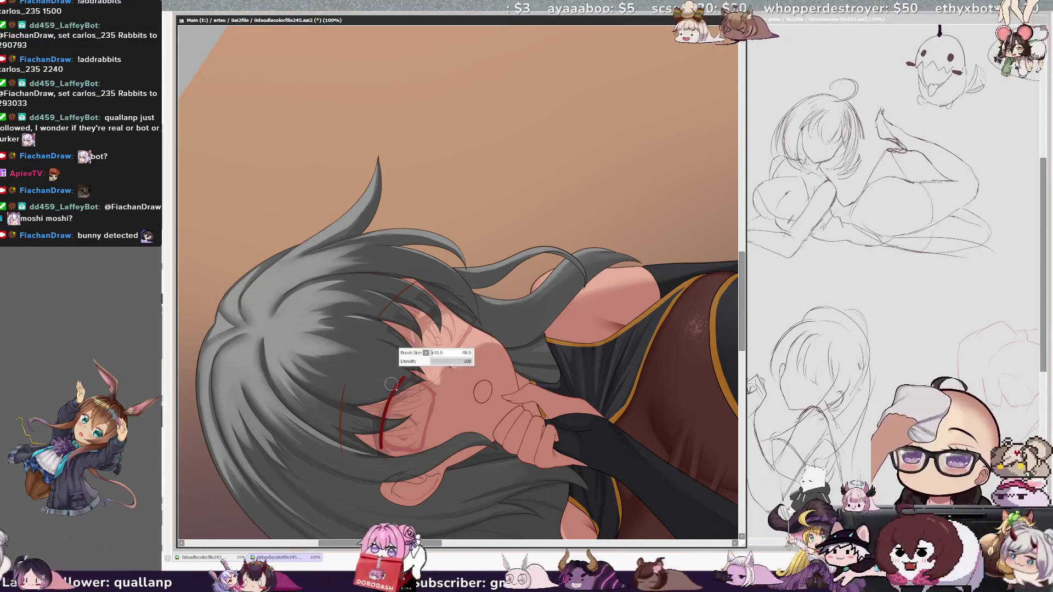
With a smaller brush, add the frame's top and right side, then zoom out to 50%
{"action": "key", "text": "["}
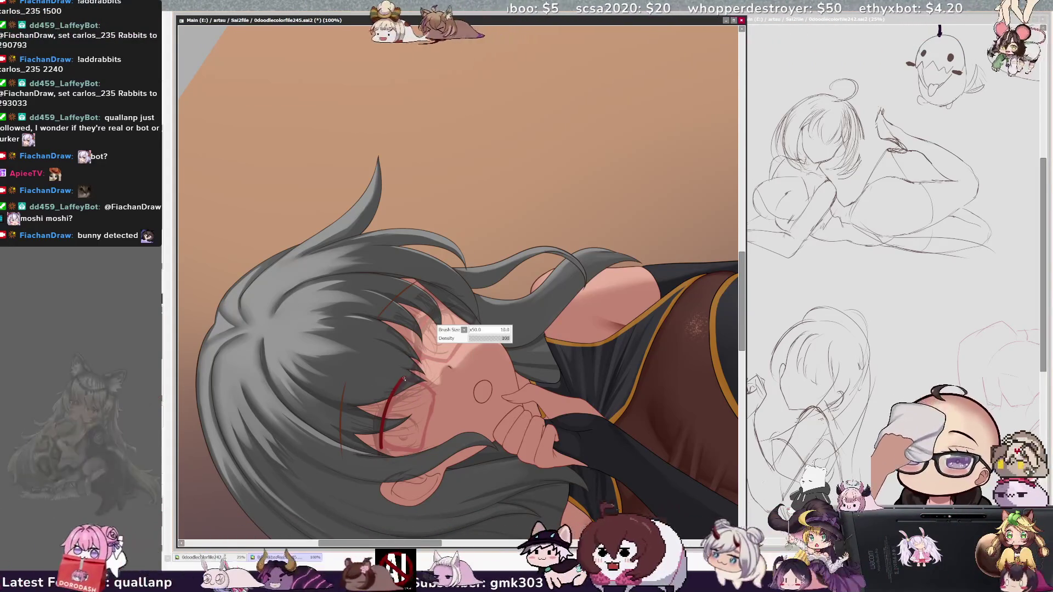
{"action": "left_click_drag", "start_coordinate": [400, 380], "coordinate": [418, 376]}
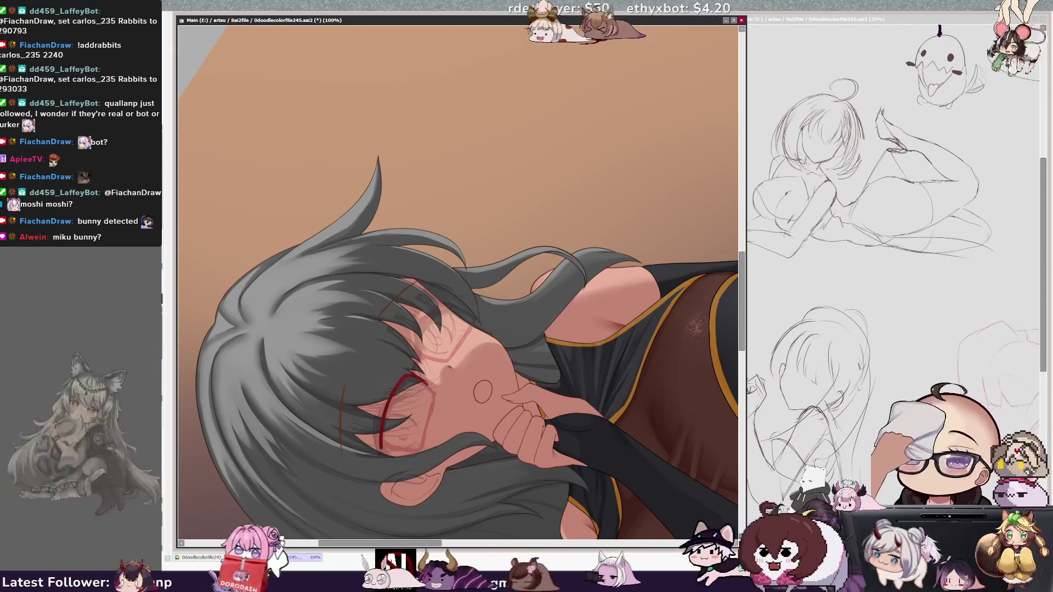
{"action": "left_click_drag", "start_coordinate": [430, 391], "coordinate": [434, 413]}
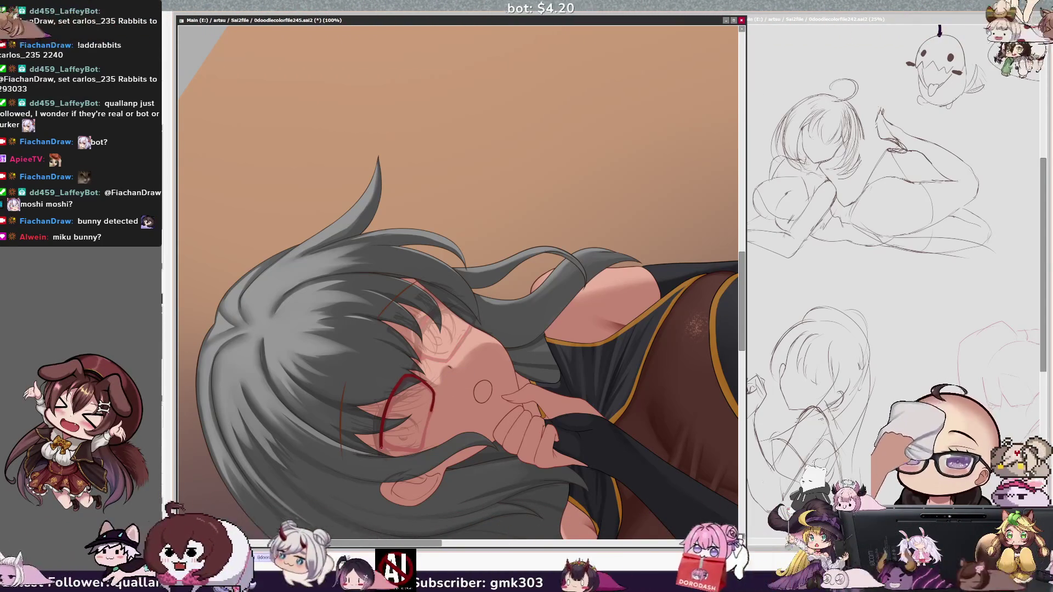
{"action": "key", "text": "Home"}
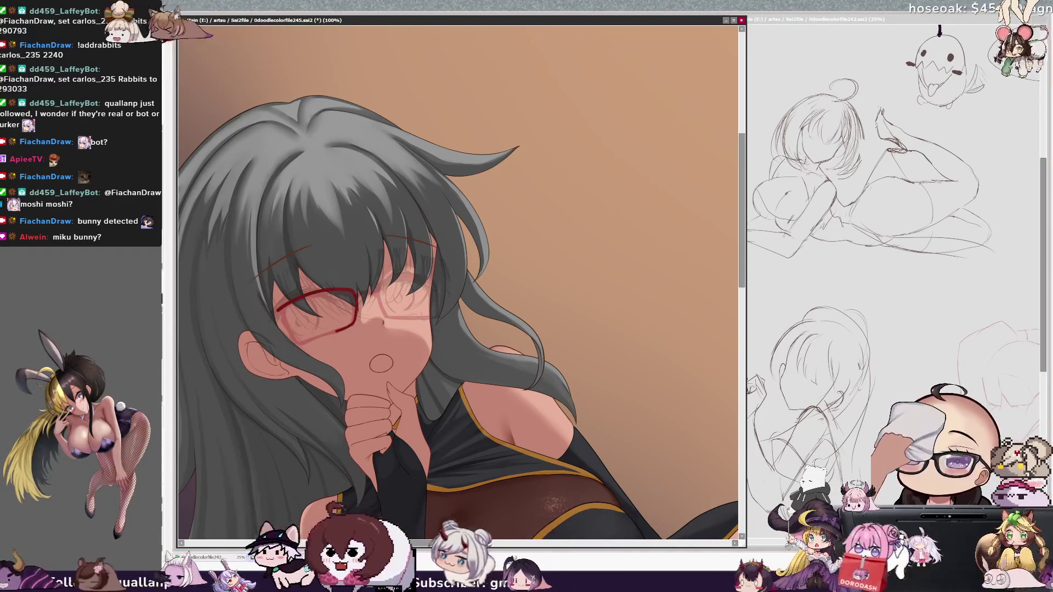
{"action": "key", "text": "Delete"}
{"action": "key", "text": "Delete"}
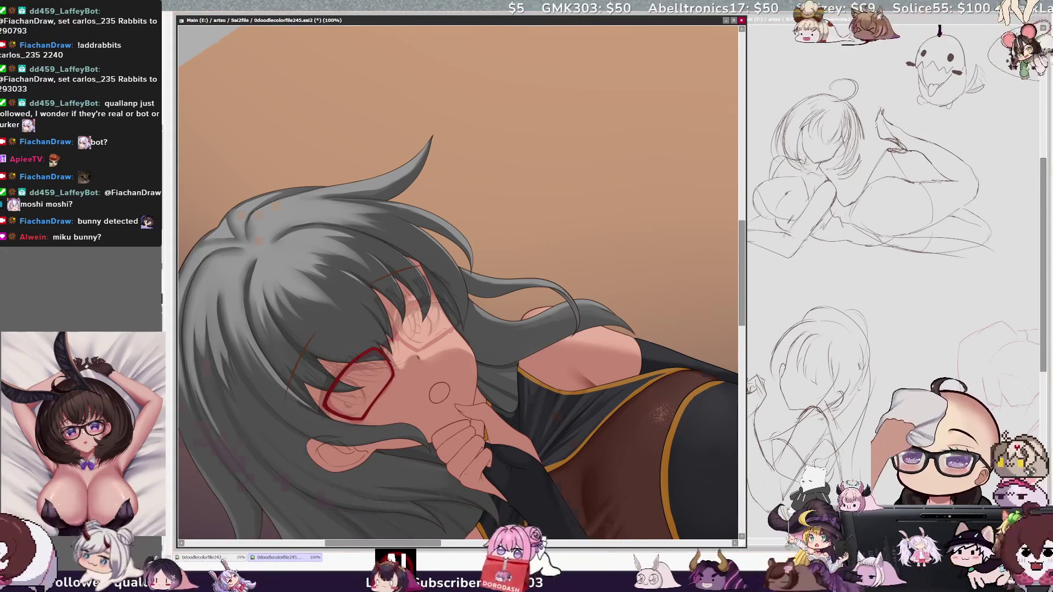
{"action": "key", "text": "ctrl+minus"}
{"action": "key", "text": "ctrl+minus"}
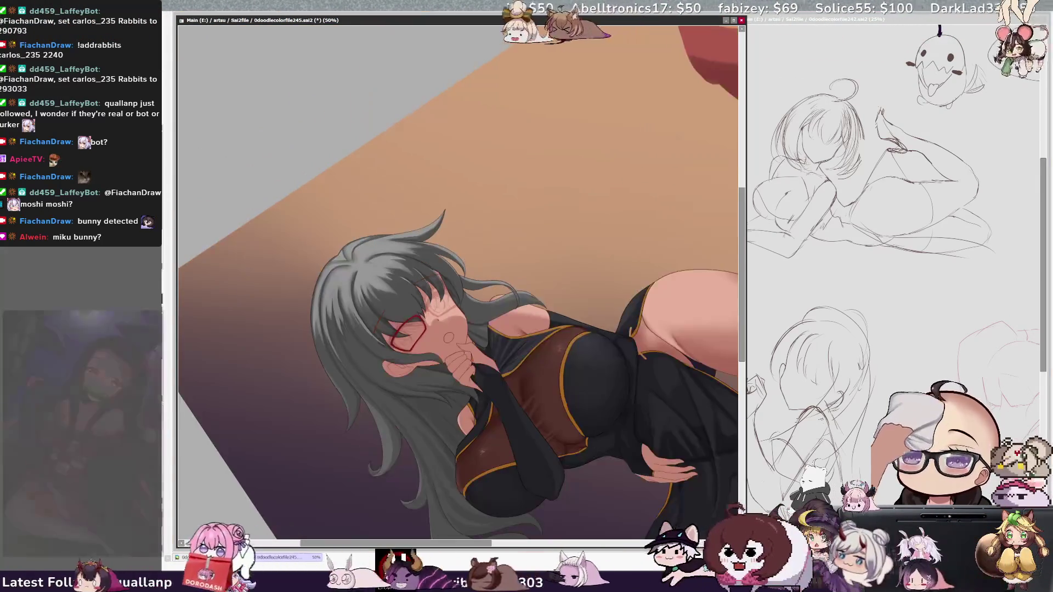
Straighten the view and nudge the red glasses slightly down and right with a free transform
{"action": "key", "text": "Home"}
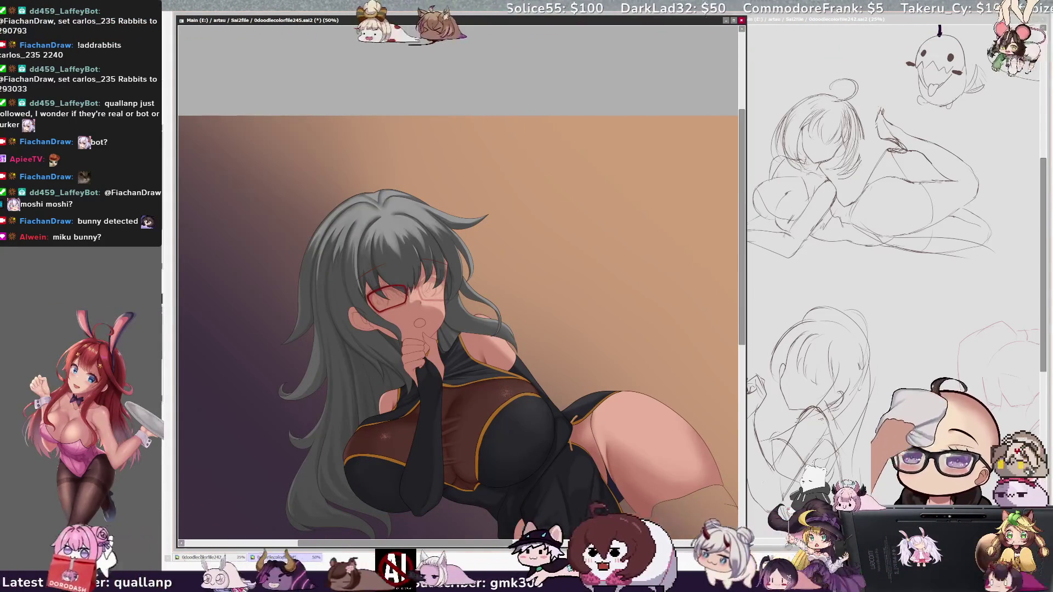
{"action": "key", "text": "ctrl+t"}
{"action": "left_click_drag", "start_coordinate": [371, 298], "coordinate": [372, 299]}
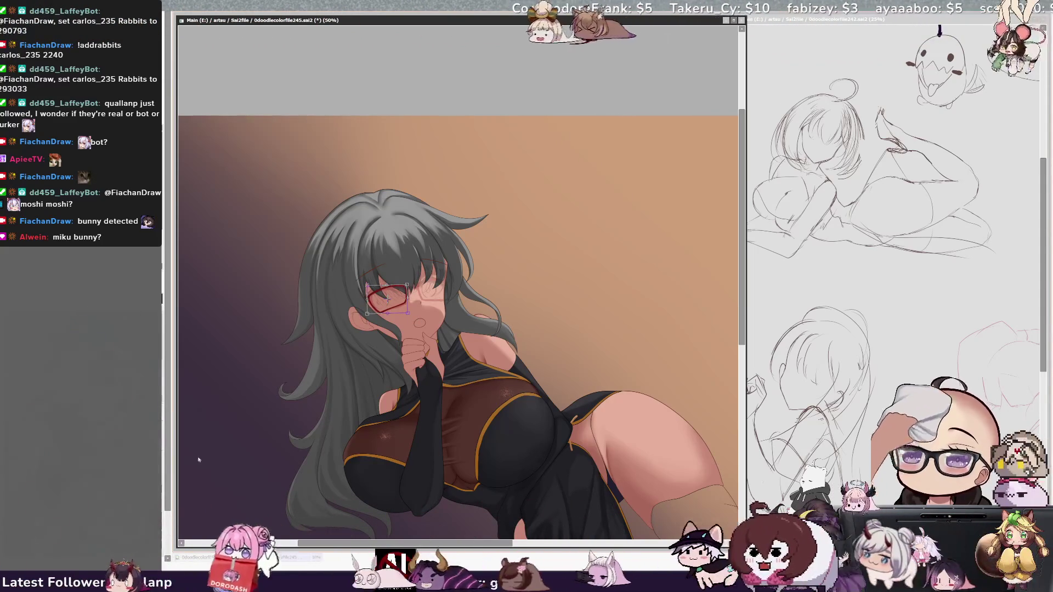
{"action": "key", "text": "Return"}
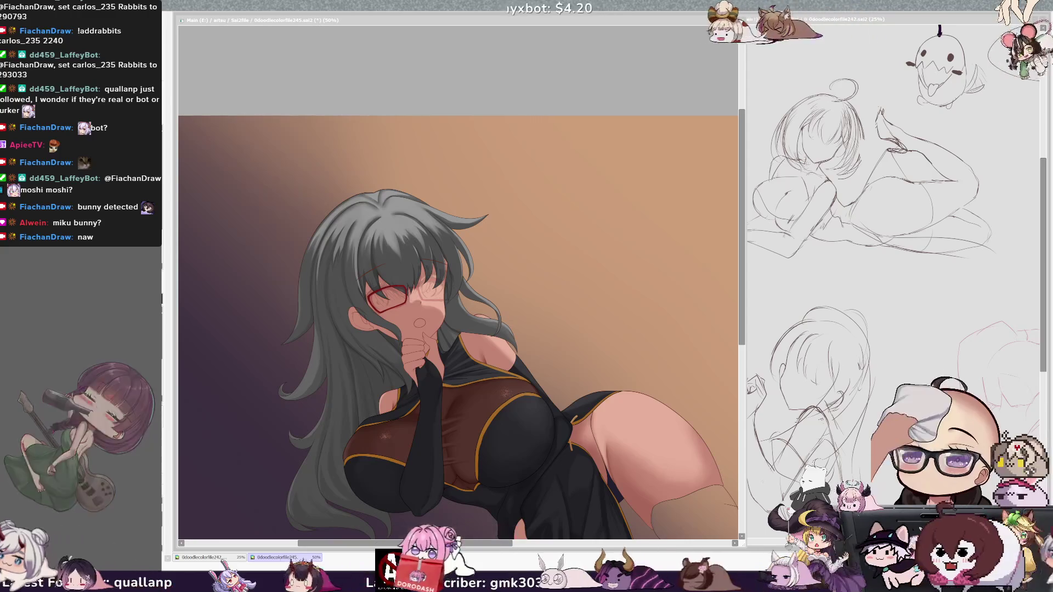
{"action": "scroll", "coordinate": [458, 285], "scroll_direction": "down", "scroll_amount": 3}
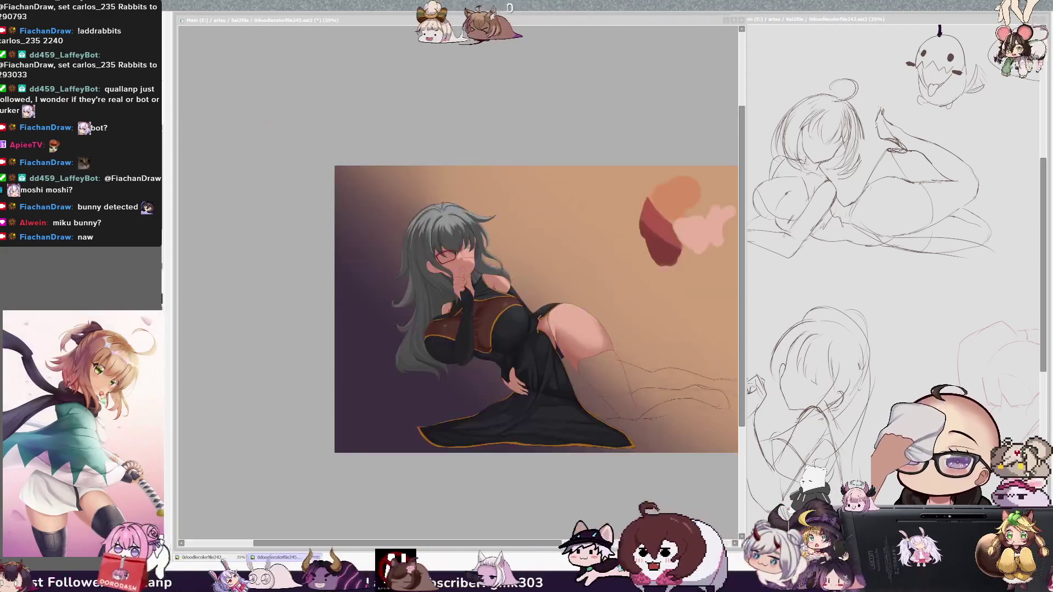
Zoom out to 25%, then zoom in to 100% on the leg sketch at lower right
{"action": "scroll", "coordinate": [458, 285], "scroll_direction": "up", "scroll_amount": 3}
{"action": "scroll", "coordinate": [631, 373], "scroll_direction": "up", "scroll_amount": 4}
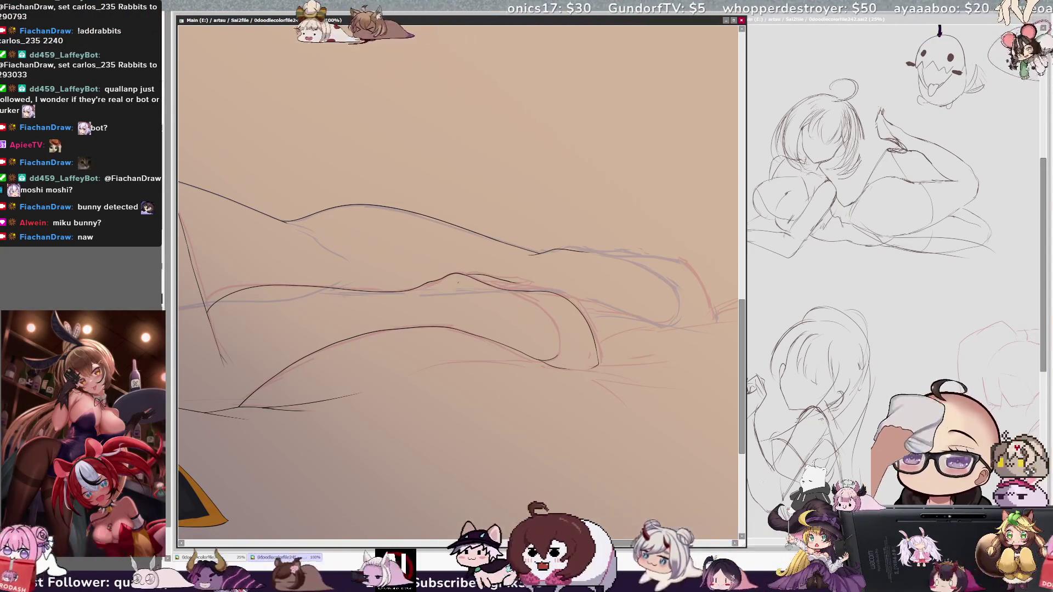
Ink a first contour along the leg, undoing the unsatisfactory calf strokes
{"action": "key", "text": "h"}
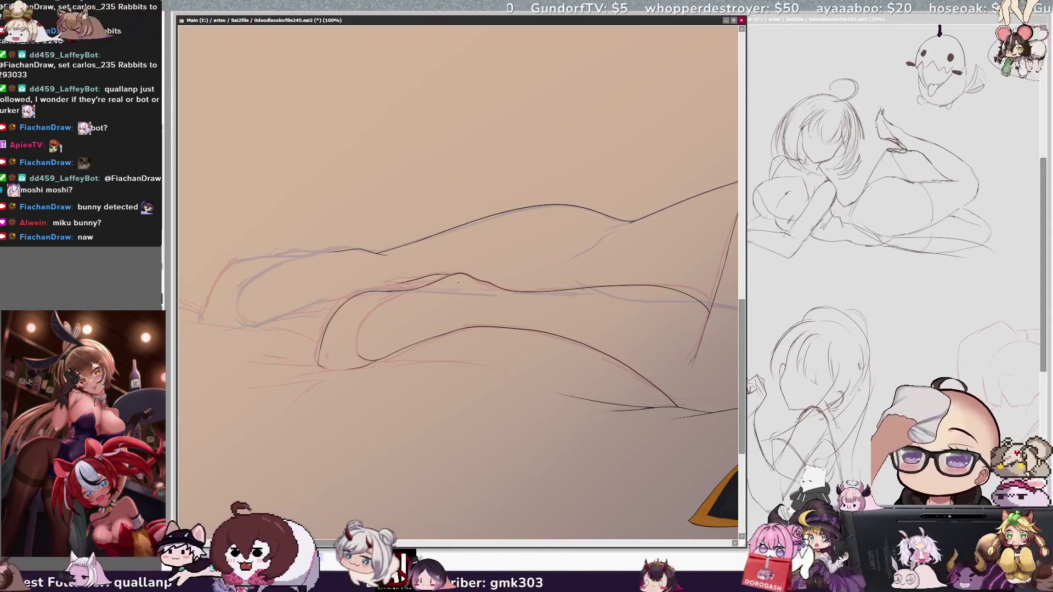
{"action": "mouse_move", "coordinate": [202, 319]}
{"action": "left_mouse_down"}
{"action": "mouse_move", "coordinate": [247, 255]}
{"action": "mouse_move", "coordinate": [289, 254]}
{"action": "left_mouse_up"}
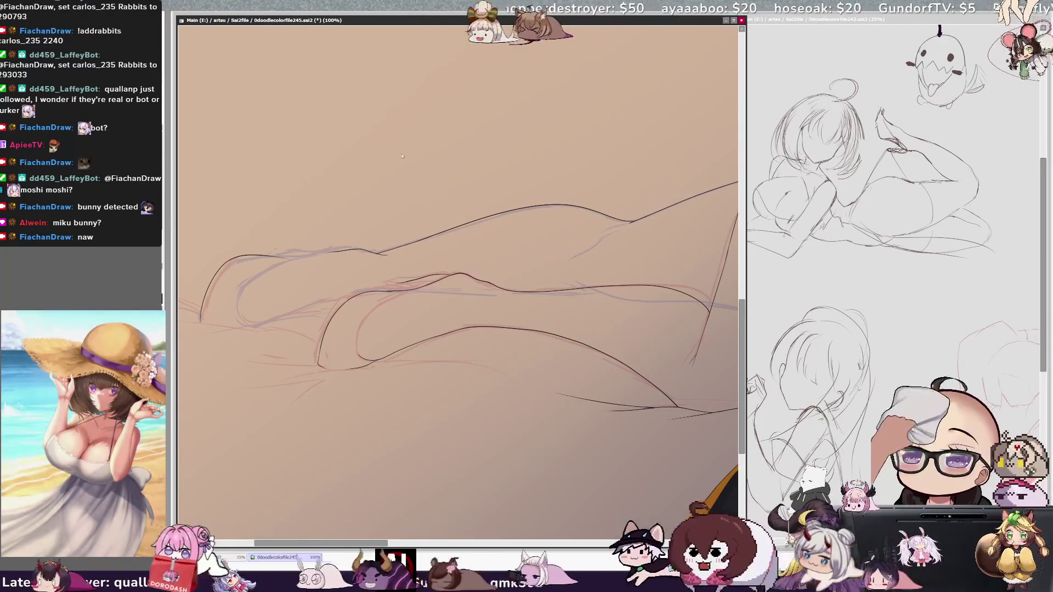
{"action": "key", "text": "Delete"}
{"action": "key", "text": "Delete"}
{"action": "key", "text": "Delete"}
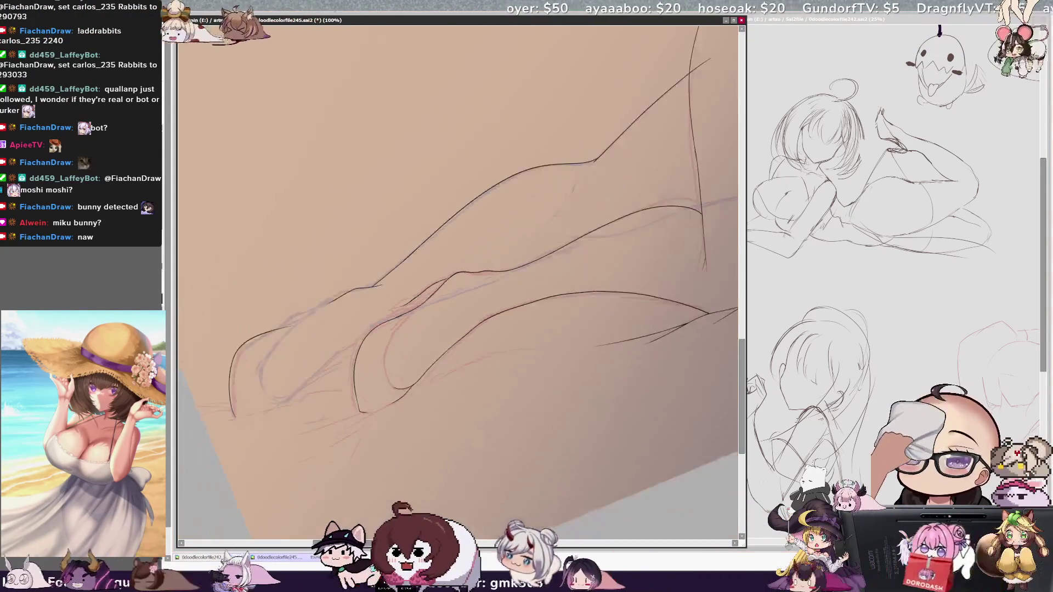
{"action": "key", "text": "ctrl+z"}
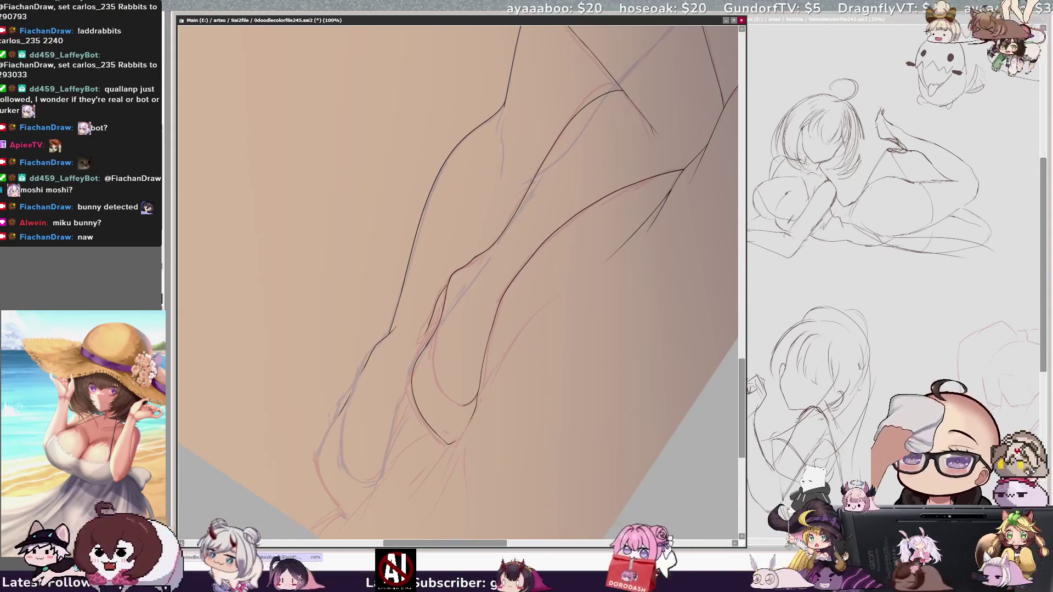
{"action": "left_click_drag", "start_coordinate": [328, 476], "coordinate": [339, 500]}
{"action": "key", "text": "ctrl+z"}
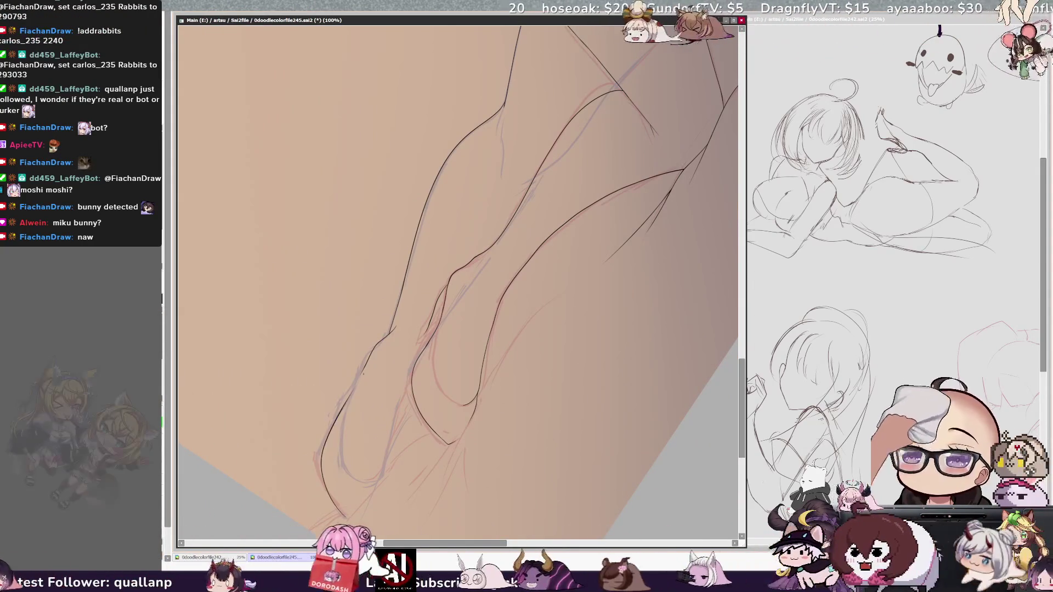
{"action": "key", "text": "ctrl+z"}
Ink the lower-left calf contour, check it mirrored, and extend the leg line downward
{"action": "left_click_drag", "start_coordinate": [321, 456], "coordinate": [334, 499]}
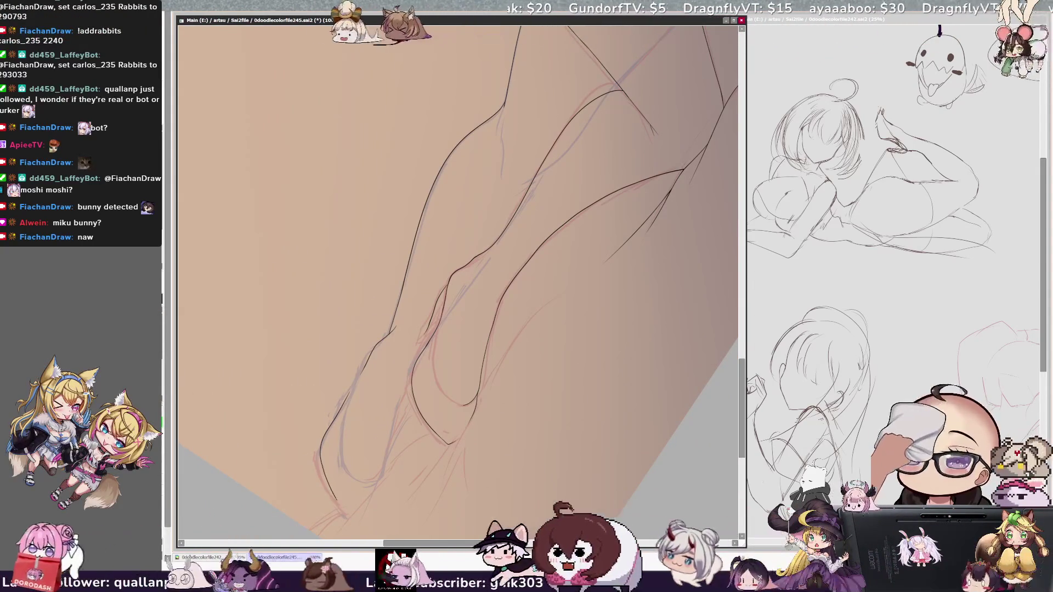
{"action": "key", "text": "ctrl+z"}
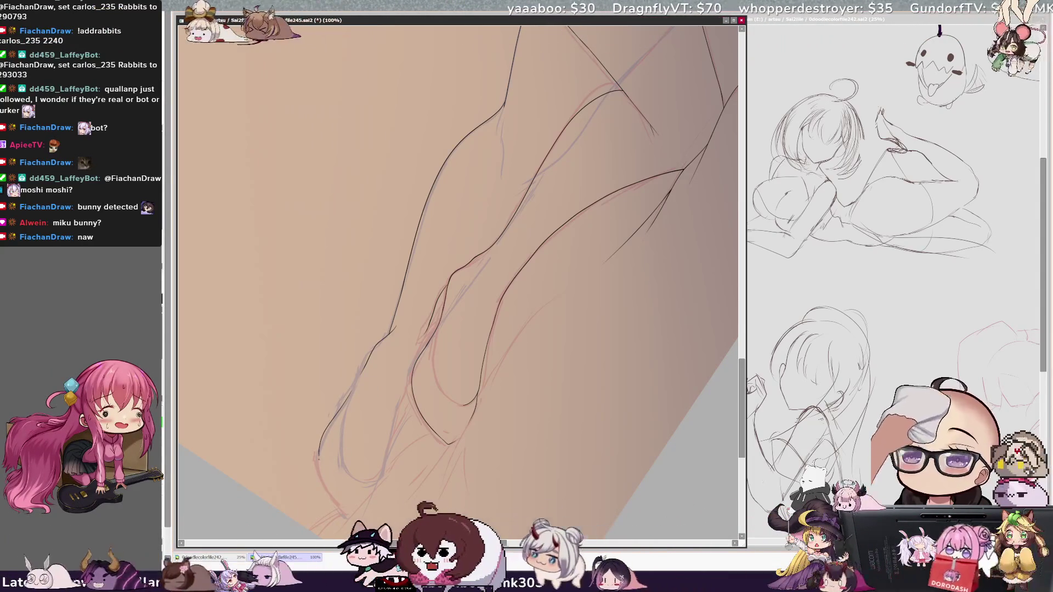
{"action": "left_click_drag", "start_coordinate": [319, 456], "coordinate": [345, 514]}
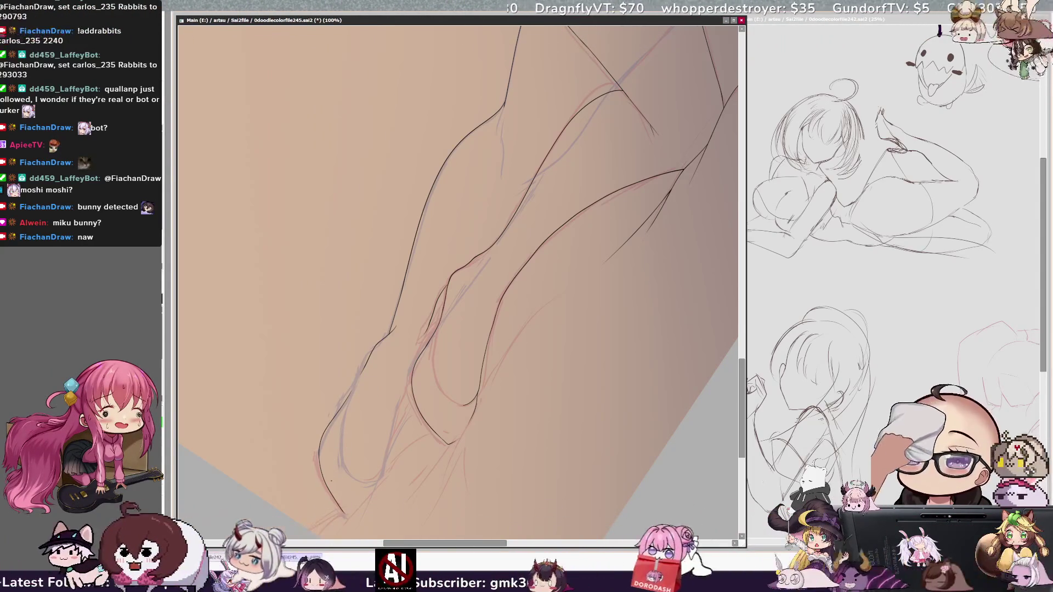
{"action": "key", "text": "h"}
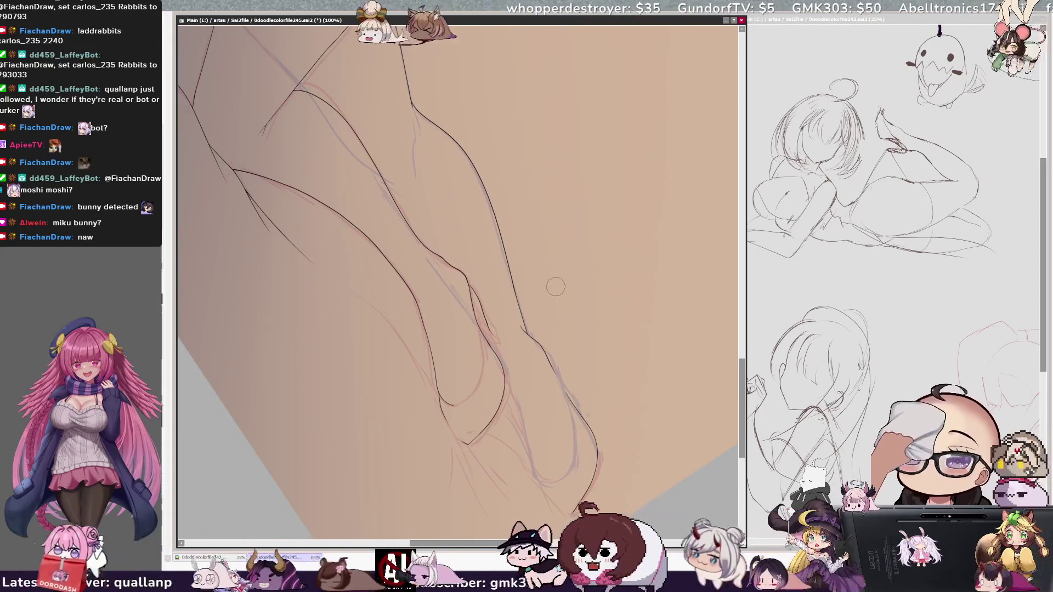
{"action": "key", "text": "h"}
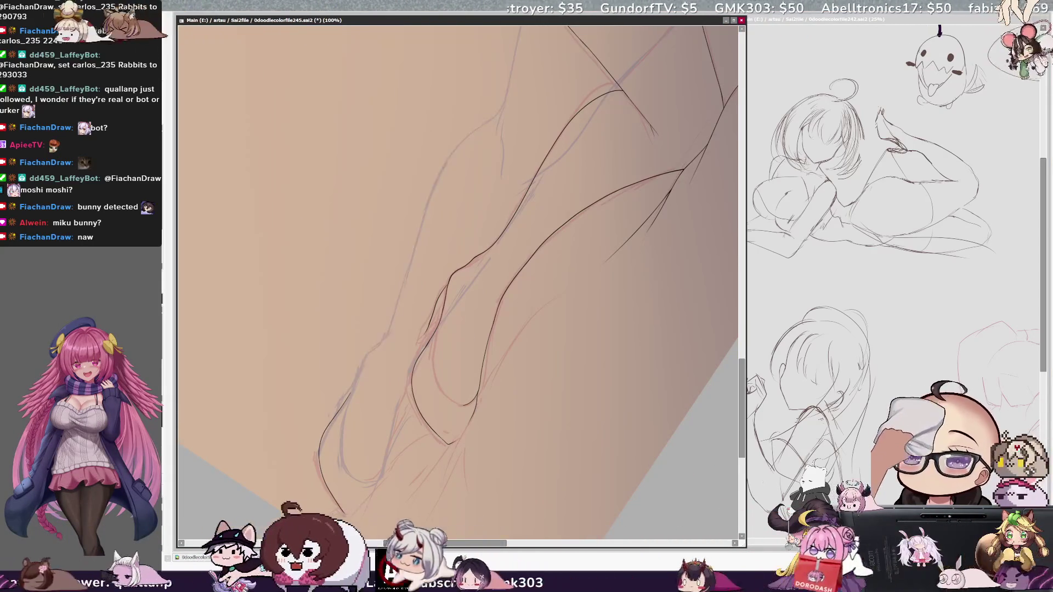
{"action": "key", "text": "h"}
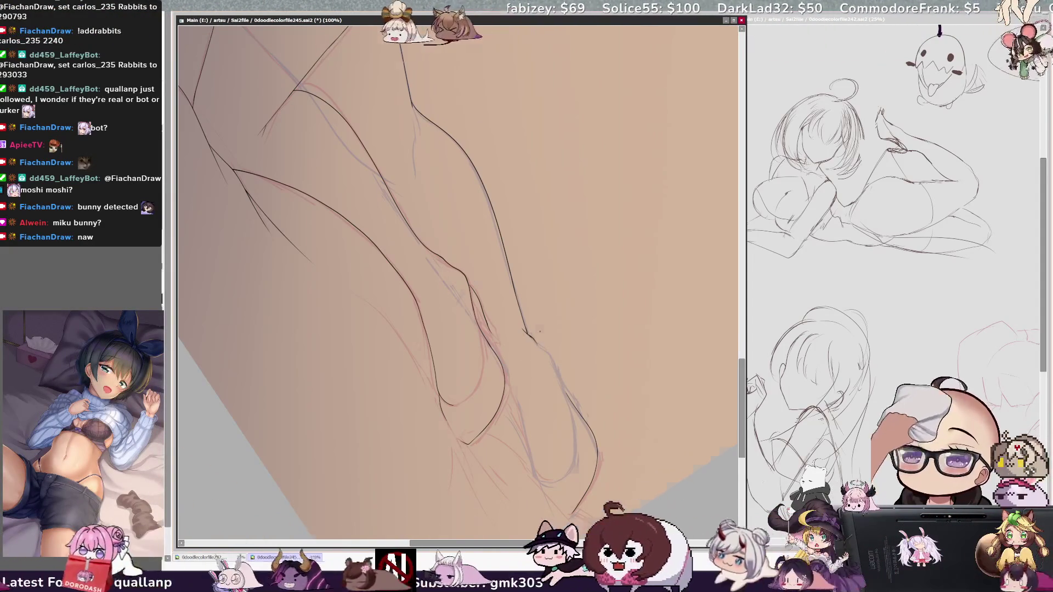
{"action": "key", "text": "h"}
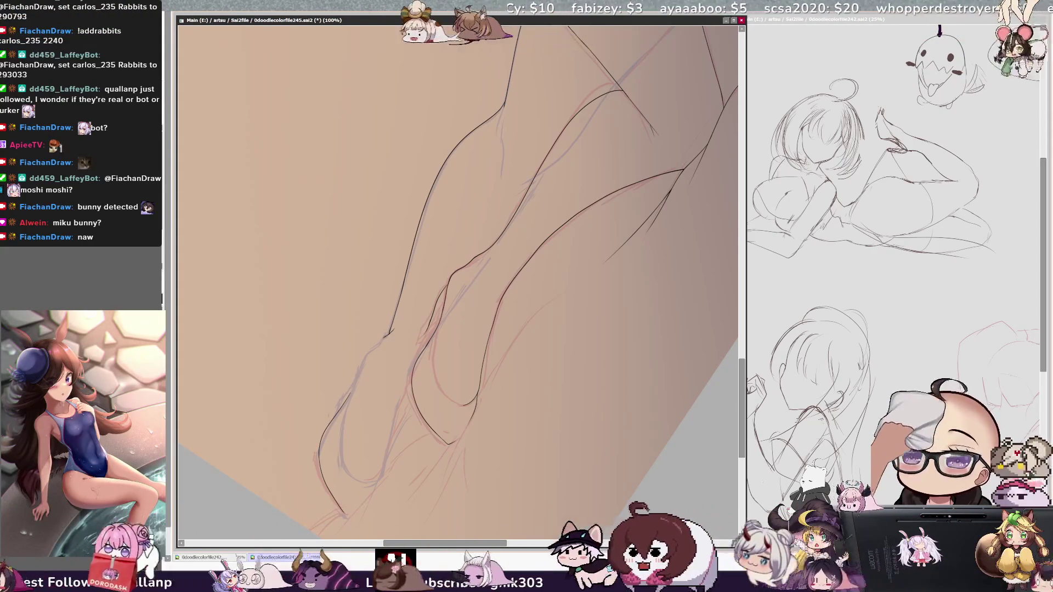
{"action": "left_click_drag", "start_coordinate": [368, 357], "coordinate": [321, 447]}
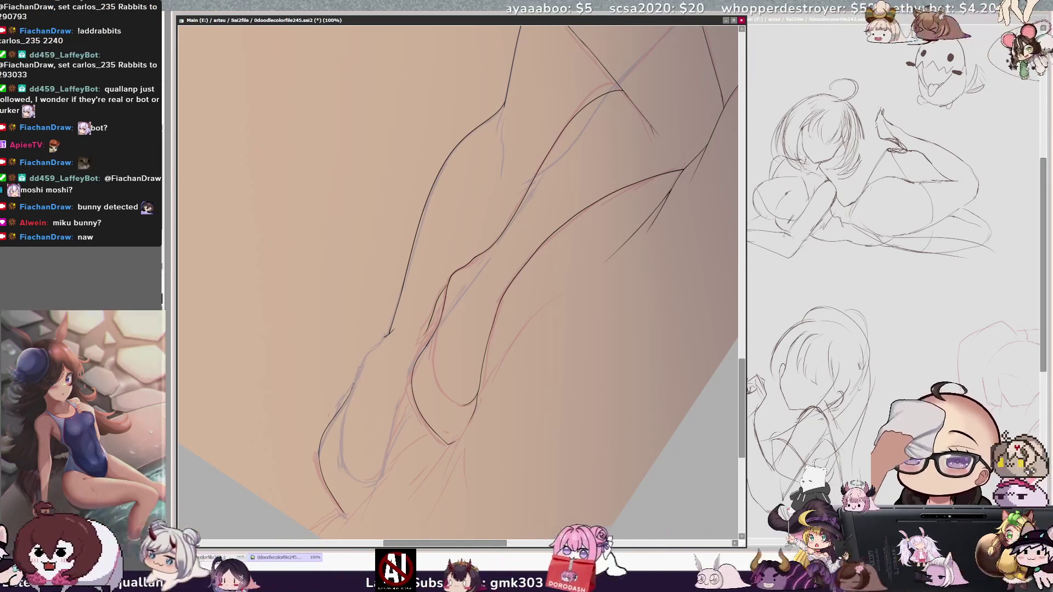
Mirror the view and extend the lower-right leg line toward the ankle
{"action": "key", "text": "Insert"}
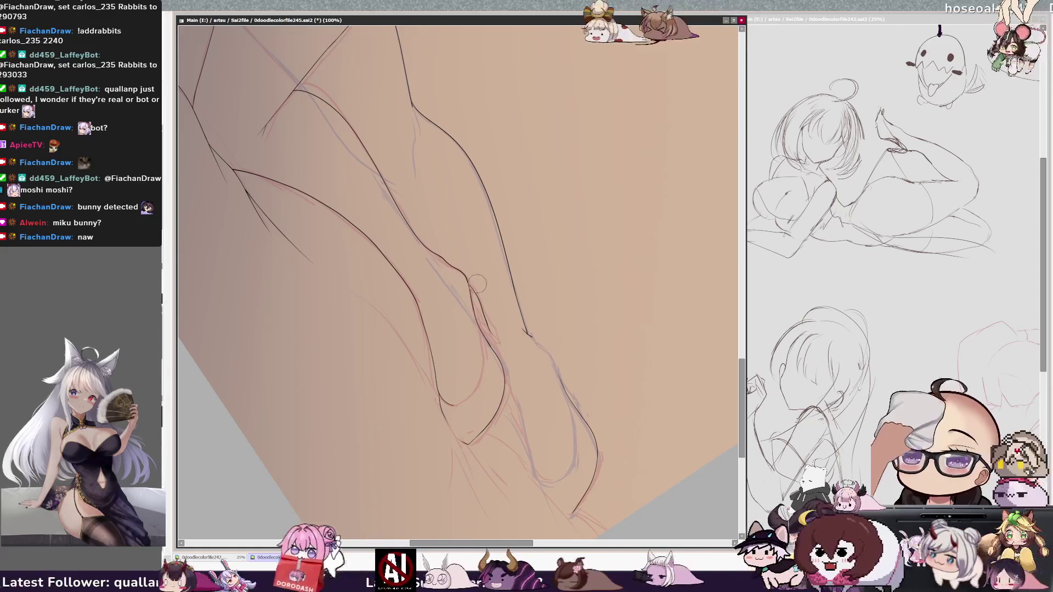
{"action": "left_click_drag", "start_coordinate": [527, 334], "coordinate": [551, 360]}
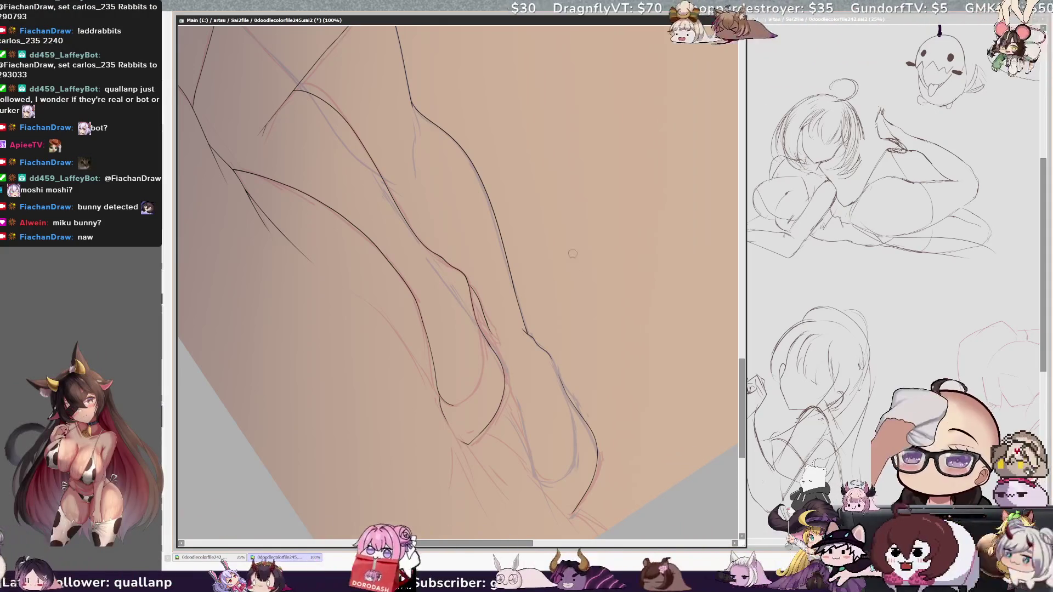
Zoom out to 50%, pan up, and rotate the view so the legs lie diagonally
{"action": "scroll", "coordinate": [650, 199], "scroll_direction": "down", "scroll_amount": 2}
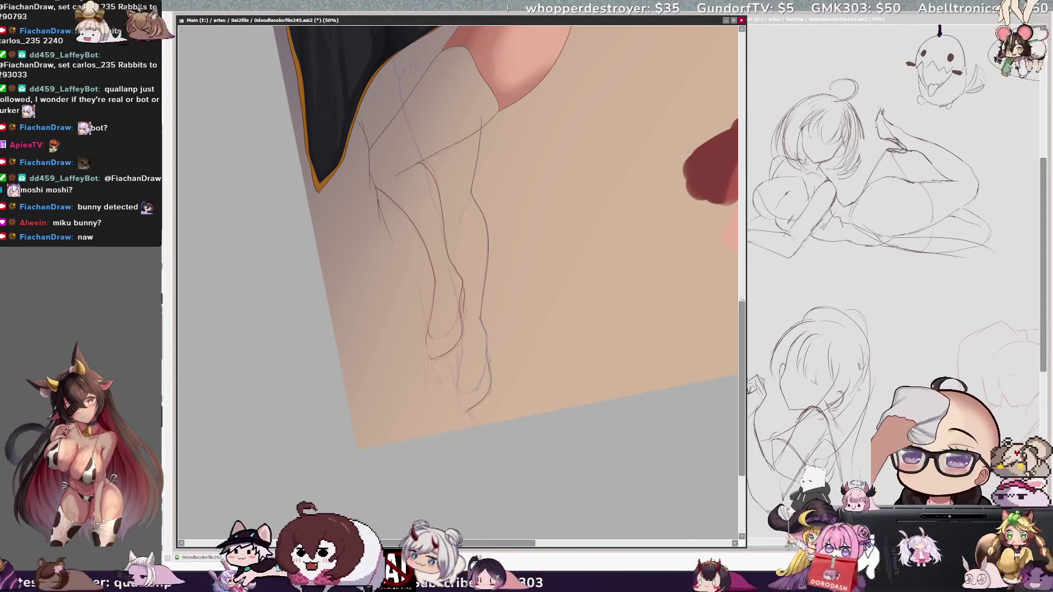
{"action": "left_click_drag", "start_coordinate": [741, 313], "coordinate": [740, 294]}
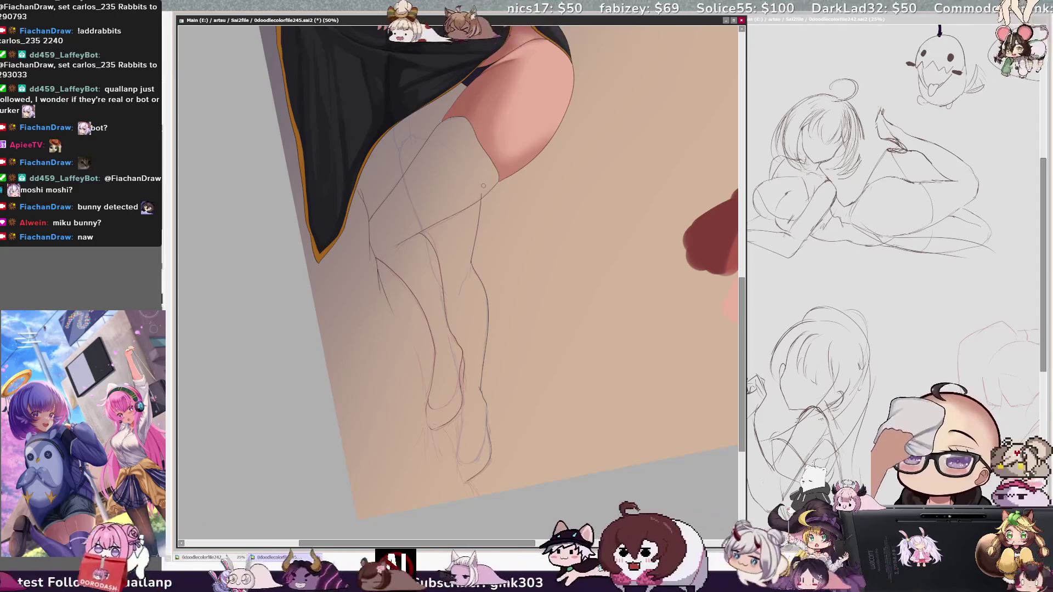
{"action": "left_click_drag", "start_coordinate": [484, 185], "coordinate": [341, 34]}
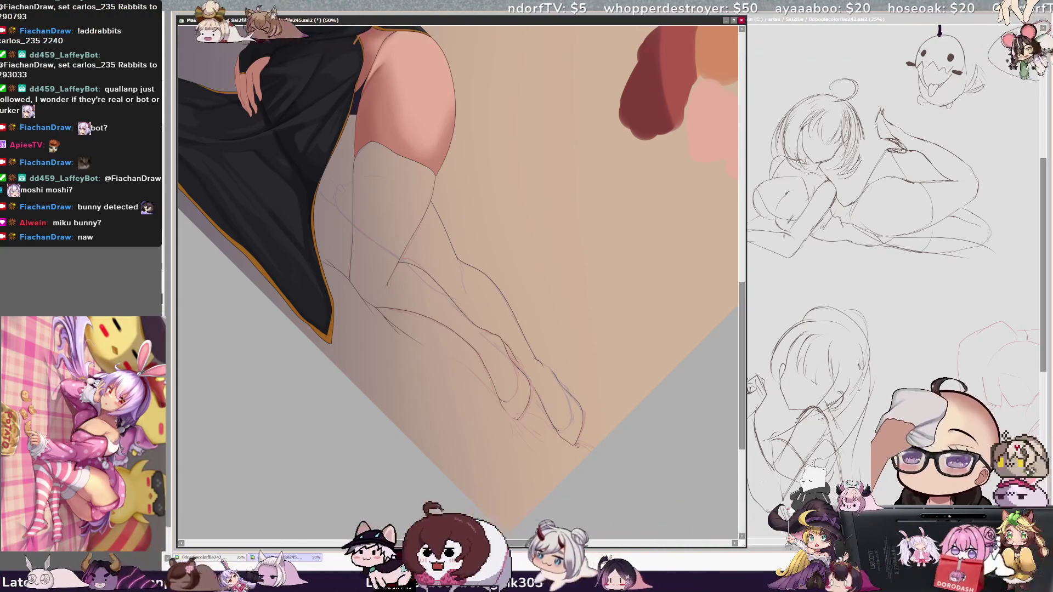
{"action": "left_click", "coordinate": [565, 404], "text": "ctrl+shift"}
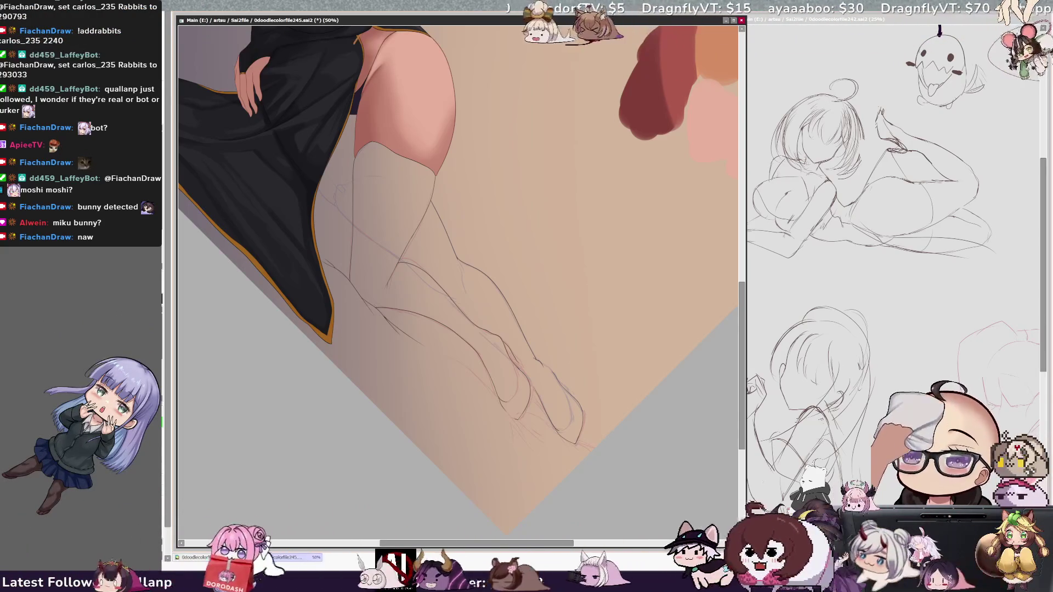
{"action": "key", "text": "ctrl+z"}
{"action": "key", "text": "ctrl+z"}
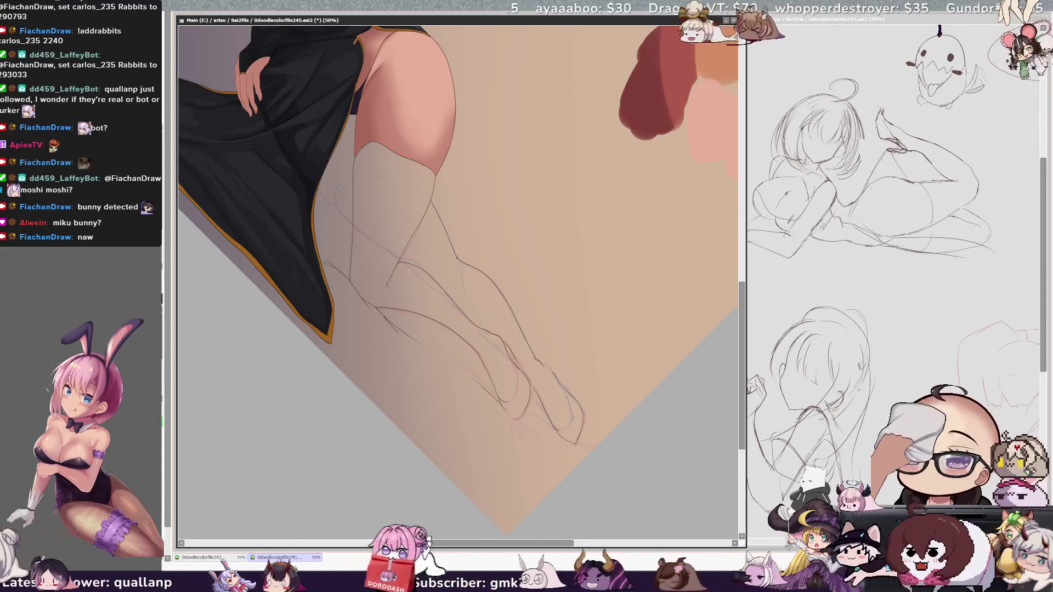
{"action": "left_click", "coordinate": [507, 385]}
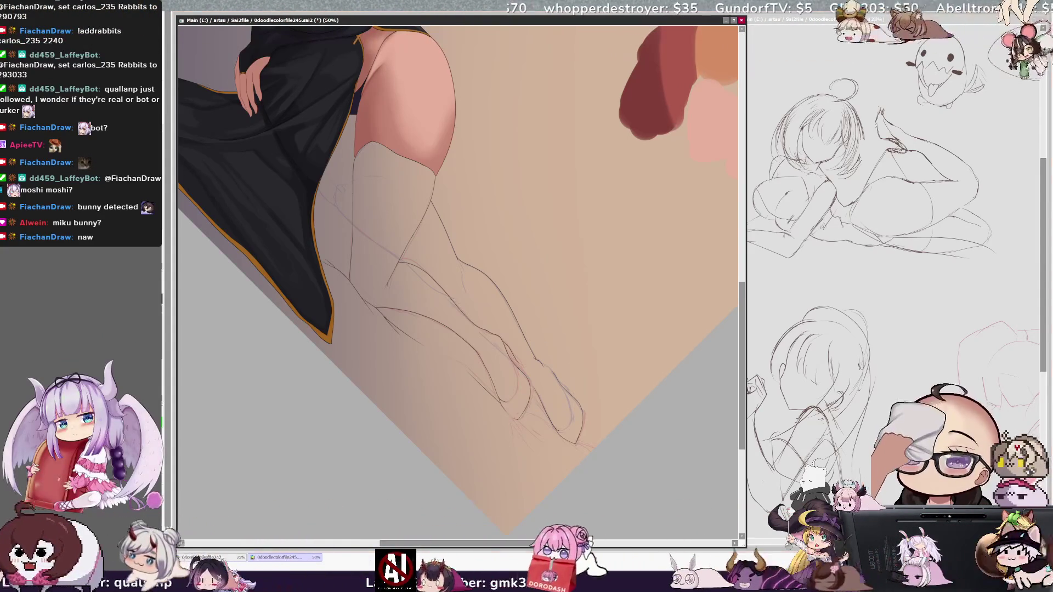
{"action": "key", "text": "End"}
{"action": "key", "text": "End"}
{"action": "key", "text": "End"}
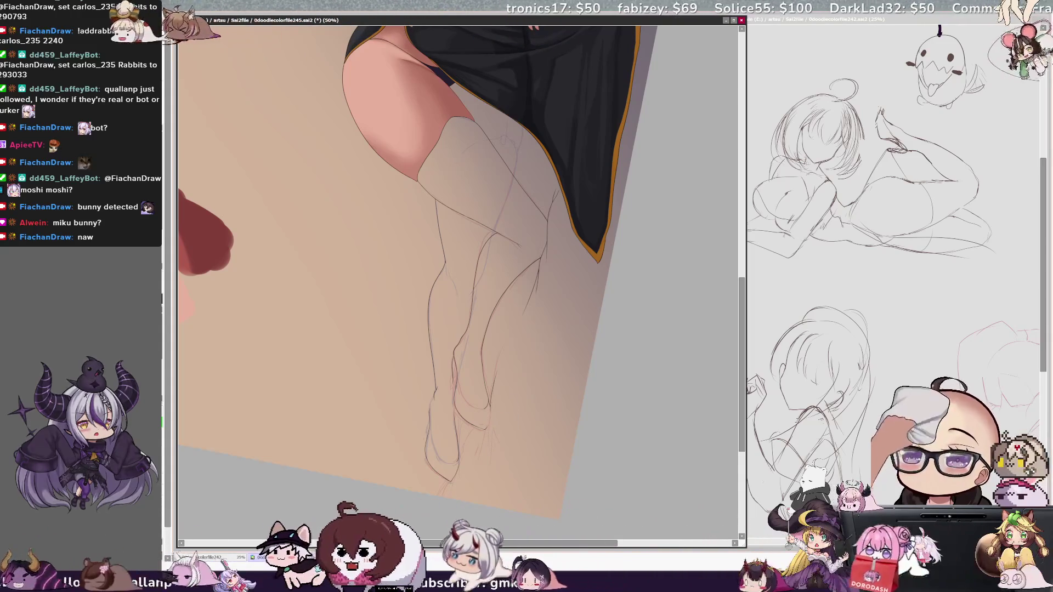
{"action": "left_click_drag", "start_coordinate": [490, 415], "coordinate": [483, 464]}
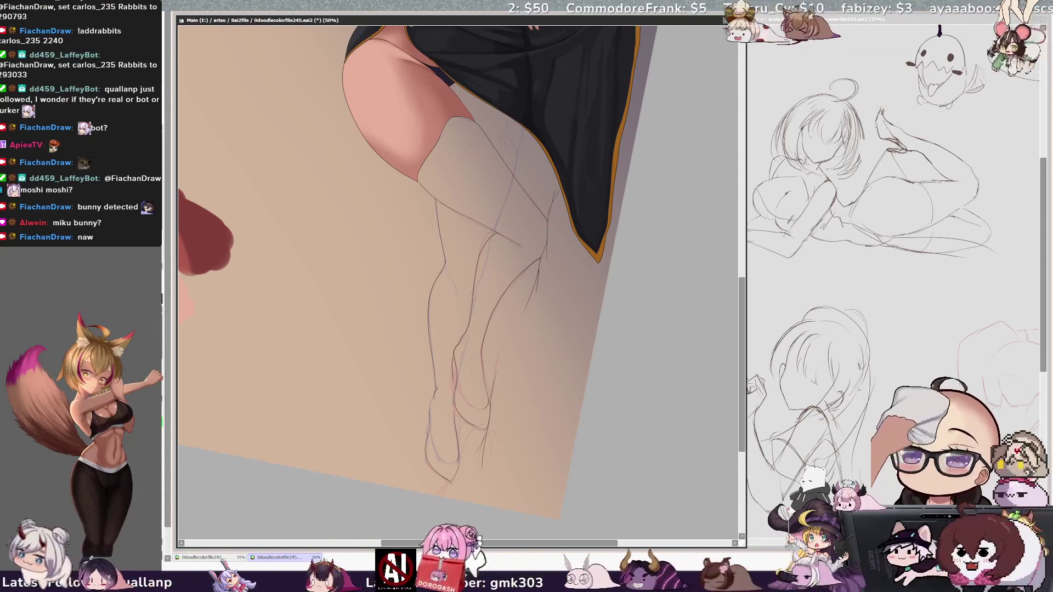
{"action": "key", "text": "h"}
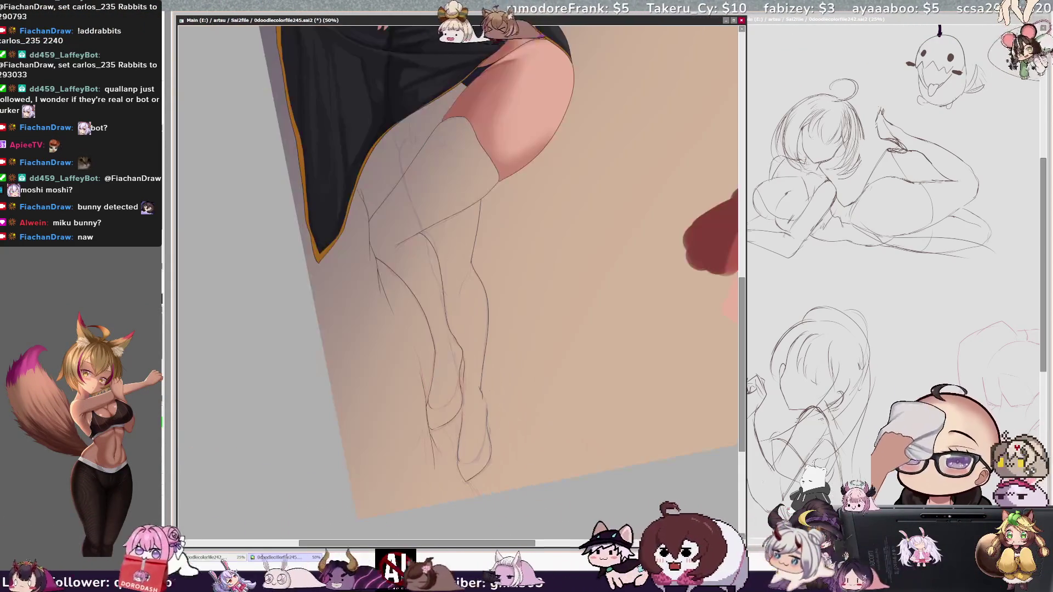
{"action": "scroll", "coordinate": [458, 282], "scroll_direction": "up", "scroll_amount": 4}
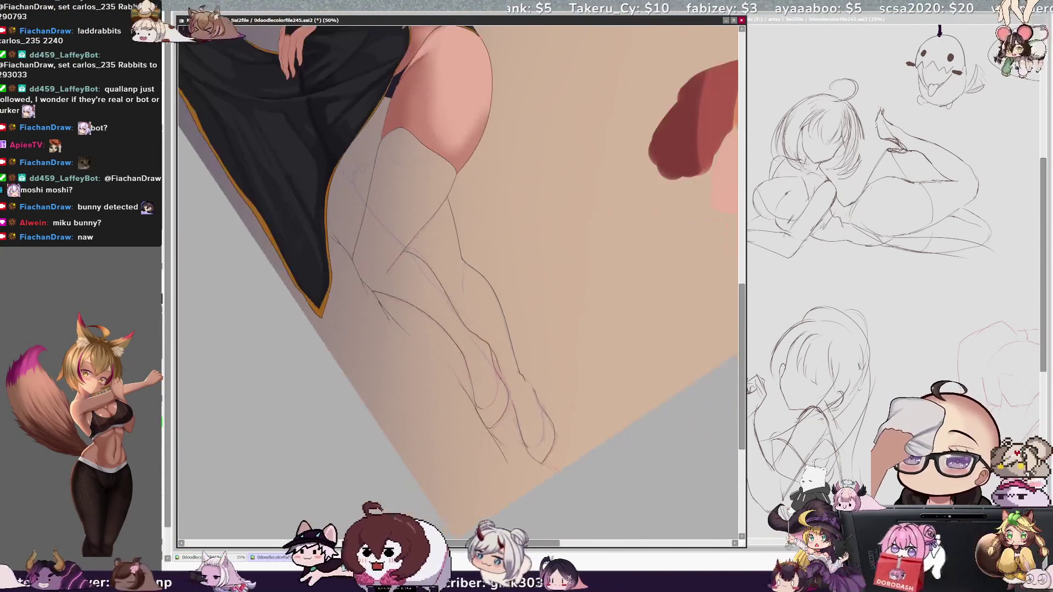
{"action": "scroll", "coordinate": [458, 282], "scroll_direction": "down", "scroll_amount": 3}
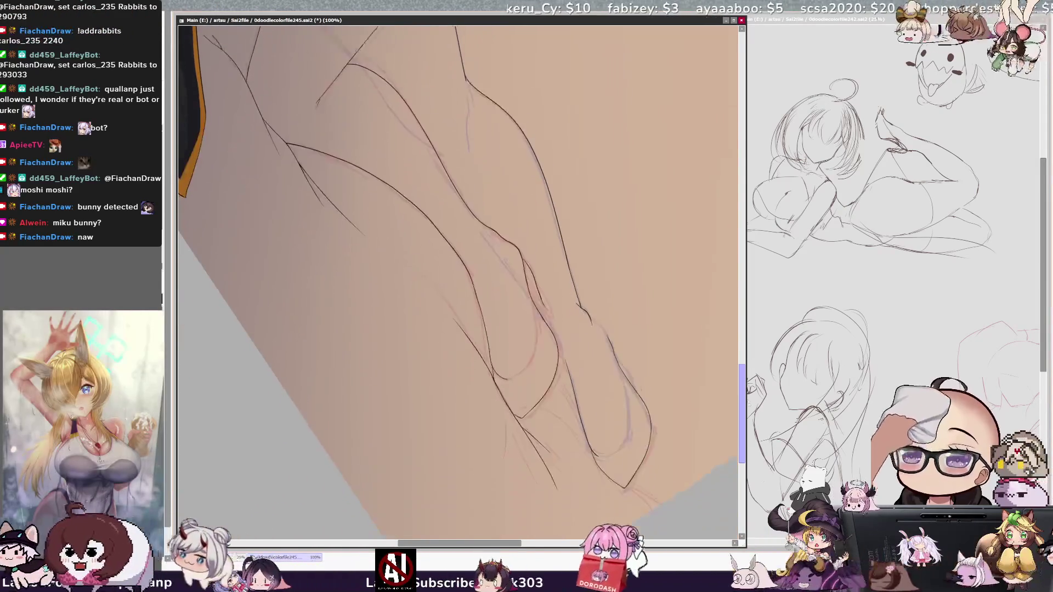
{"action": "key", "text": "h"}
{"action": "key", "text": "h"}
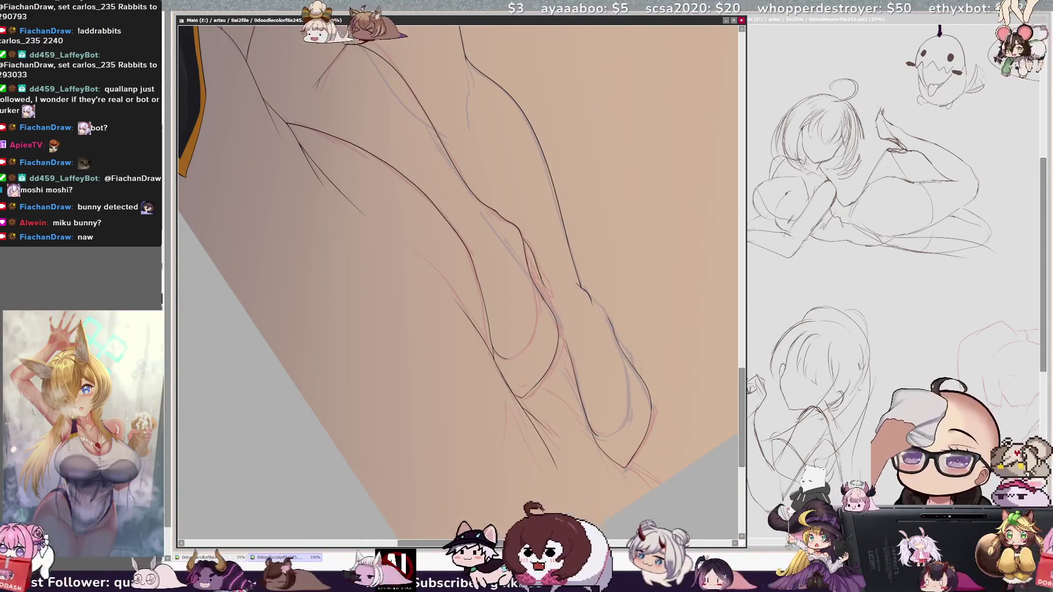
{"action": "key", "text": "h"}
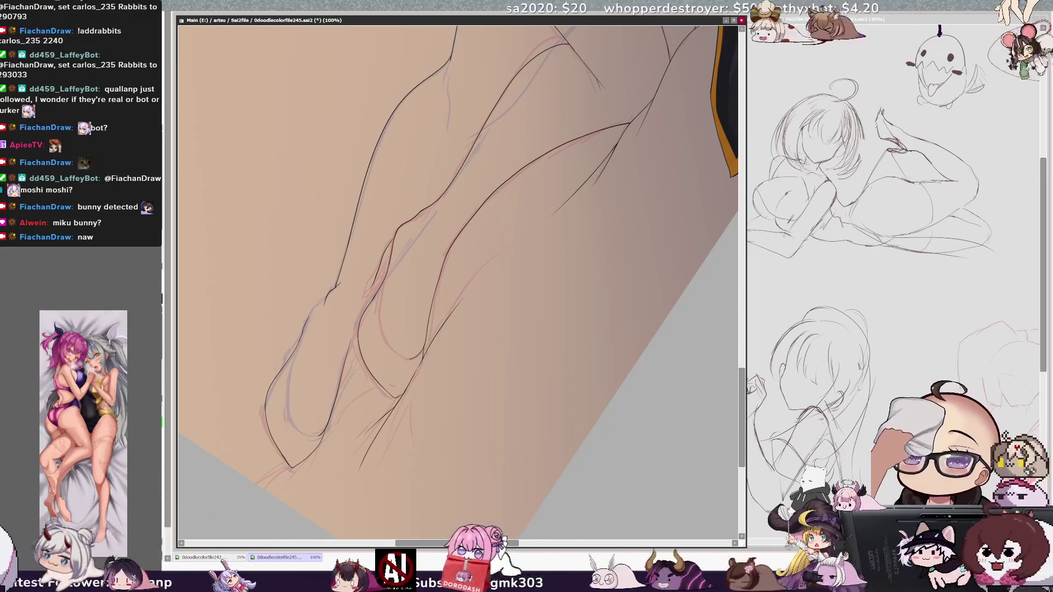
{"action": "key", "text": "h"}
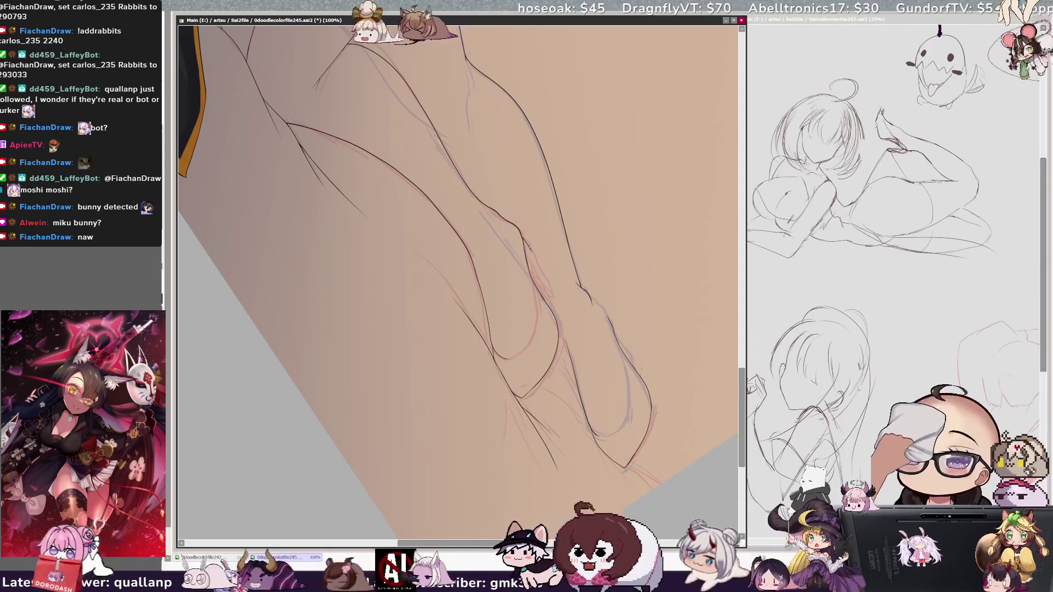
{"action": "key", "text": "h"}
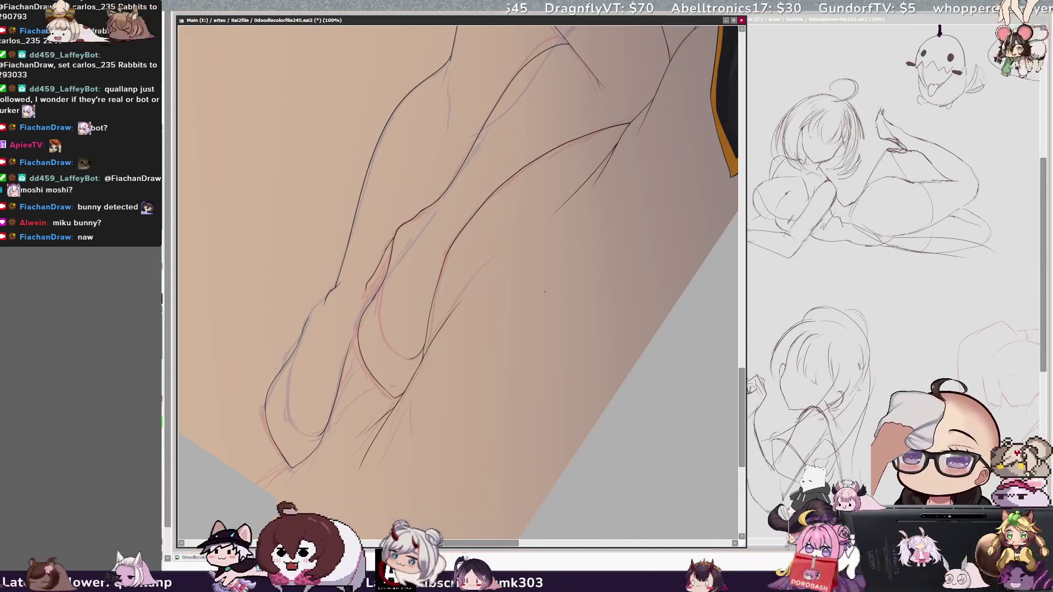
{"action": "left_click_drag", "start_coordinate": [401, 42], "coordinate": [334, 23]}
{"action": "key", "text": "h"}
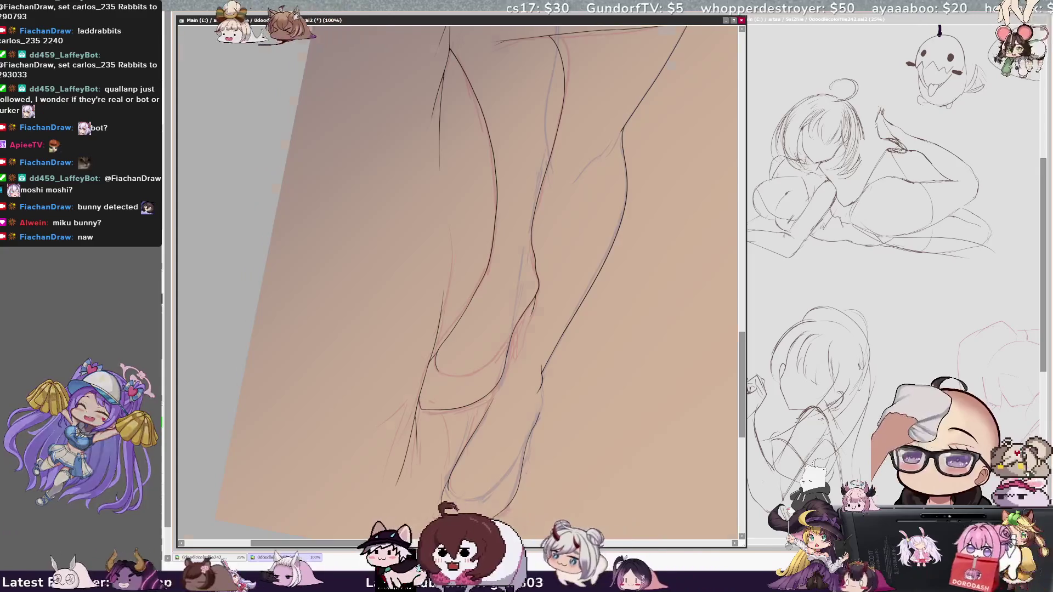
{"action": "key", "text": "h"}
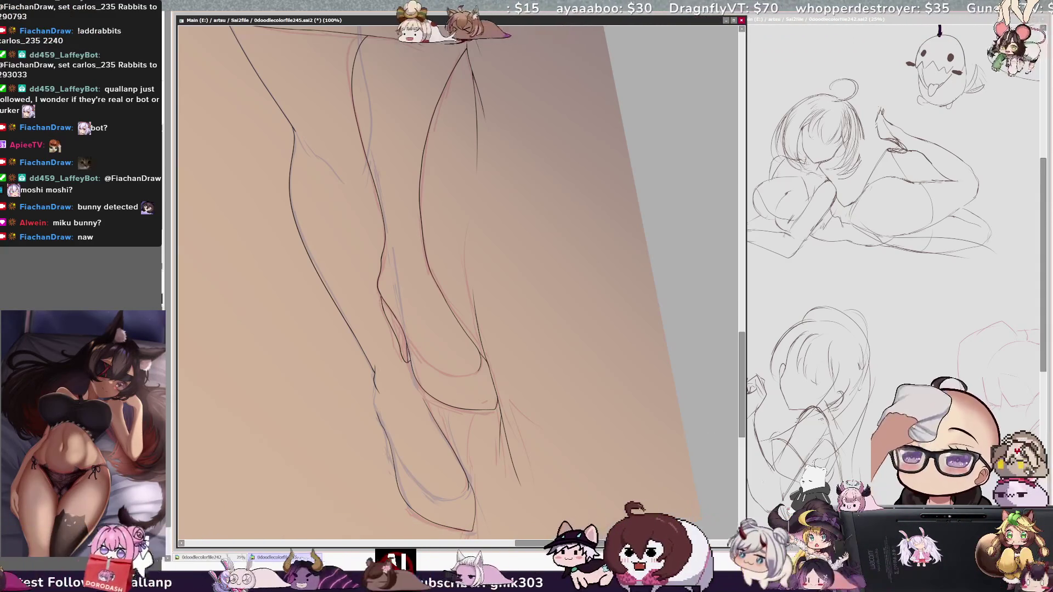
{"action": "key", "text": "h"}
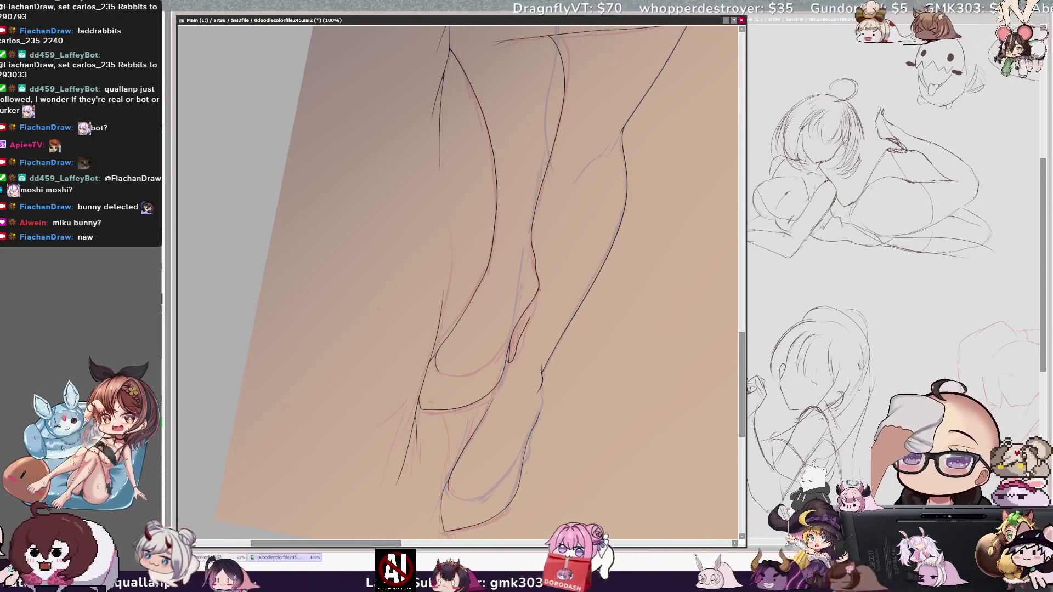
{"action": "key", "text": "h"}
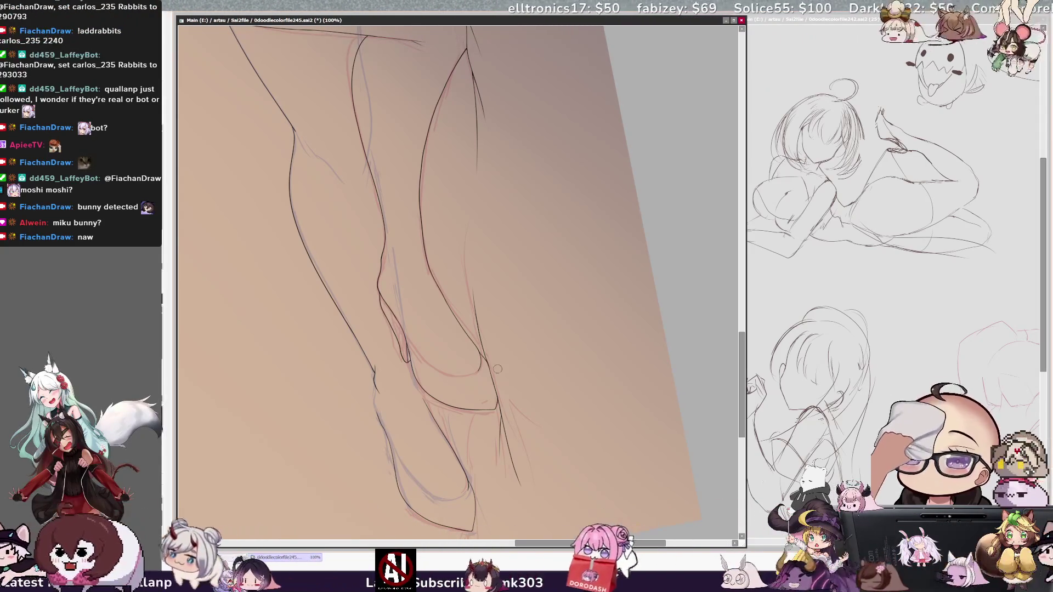
{"action": "key", "text": "h"}
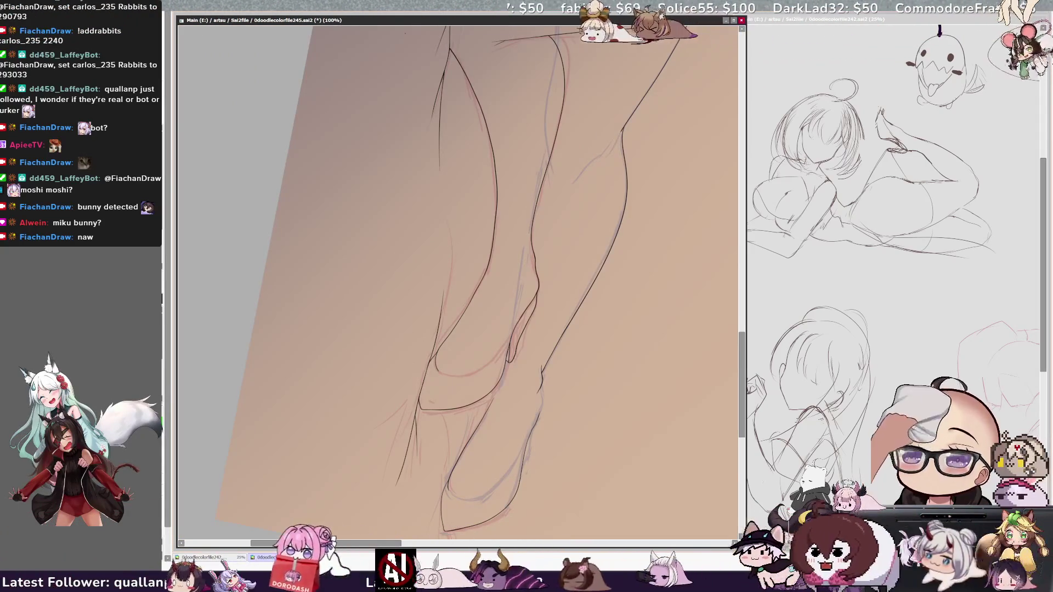
{"action": "key", "text": "Delete"}
{"action": "key", "text": "Delete"}
{"action": "key", "text": "Delete"}
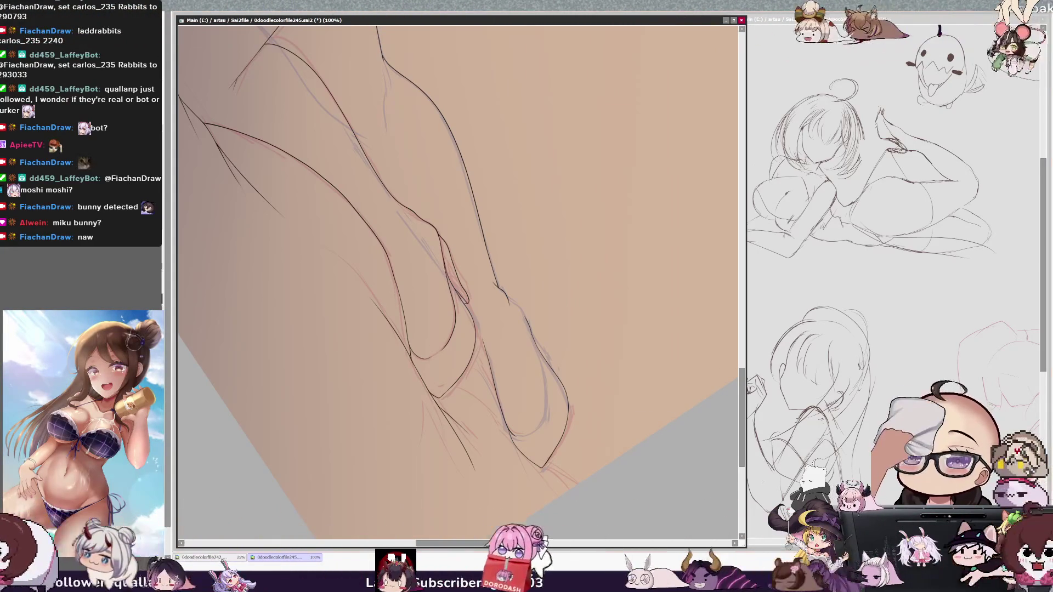
{"action": "key", "text": "Delete"}
{"action": "key", "text": "Delete"}
{"action": "key", "text": "Delete"}
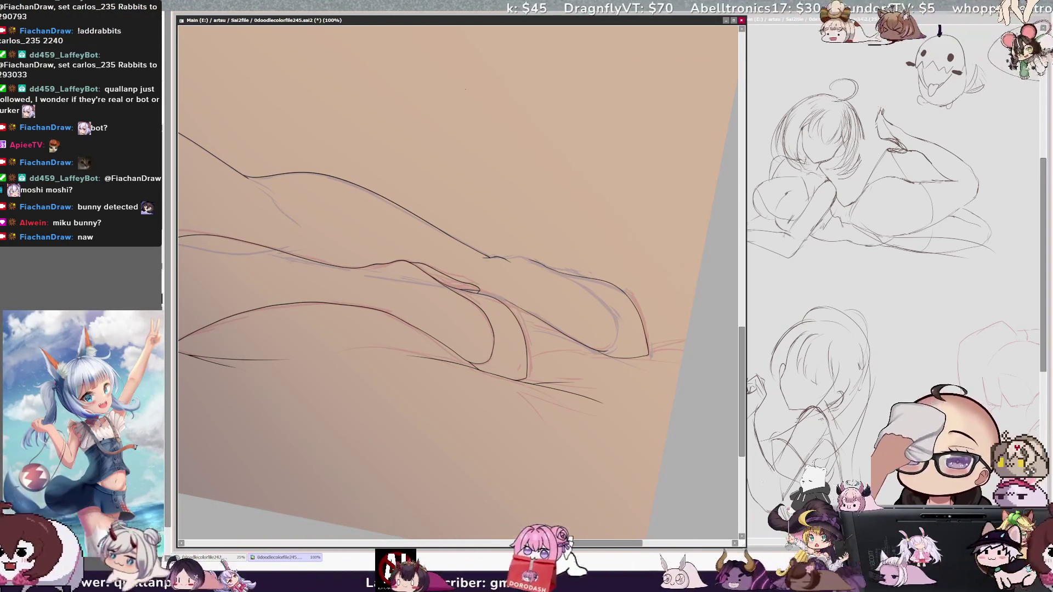
{"action": "key", "text": "ctrl+minus"}
{"action": "key", "text": "ctrl+minus"}
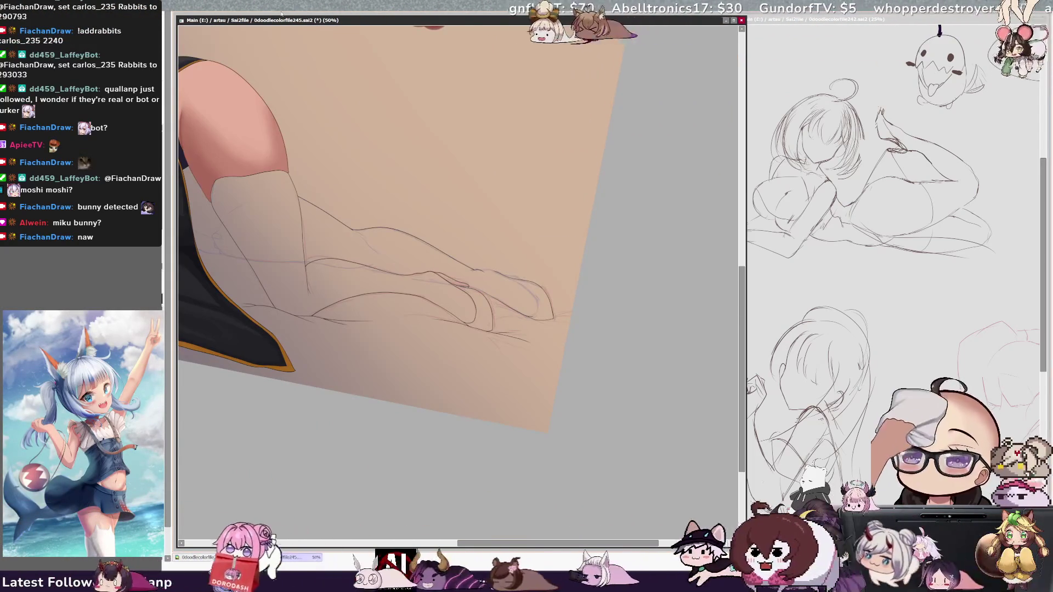
Tilt the view about 45°, zoom in, and draw three line strokes on the foot
{"action": "key", "text": "Home"}
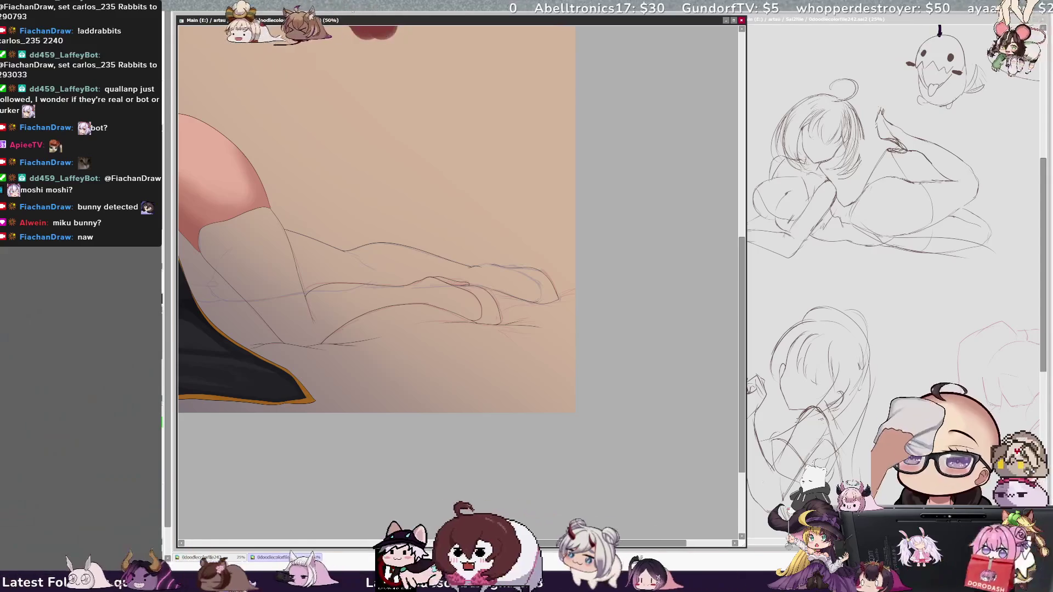
{"action": "key", "text": "Delete"}
{"action": "key", "text": "Delete"}
{"action": "key", "text": "Delete"}
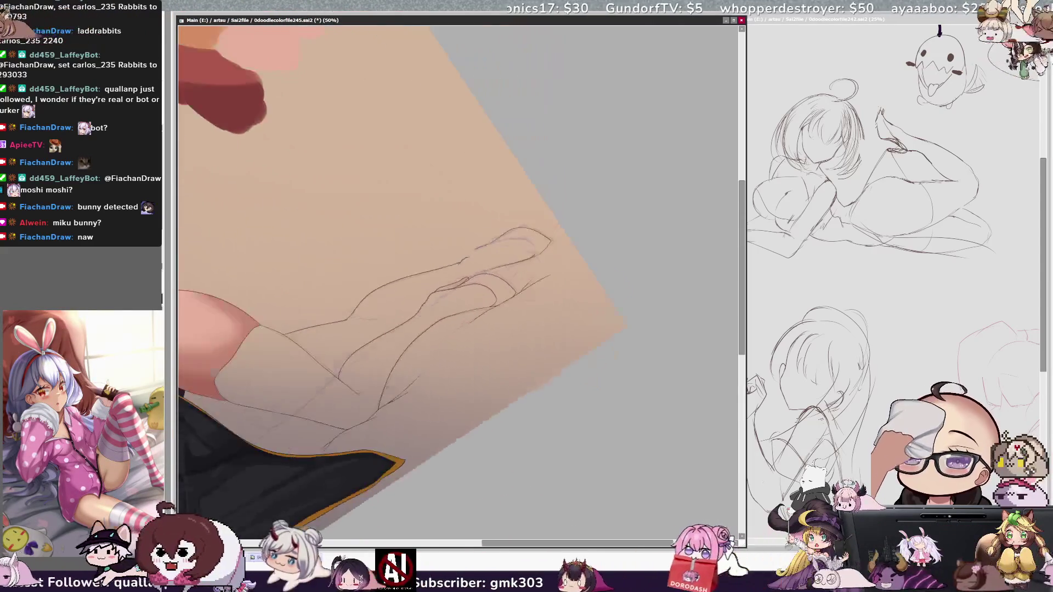
{"action": "key", "text": "ctrl+plus"}
{"action": "key", "text": "ctrl+plus"}
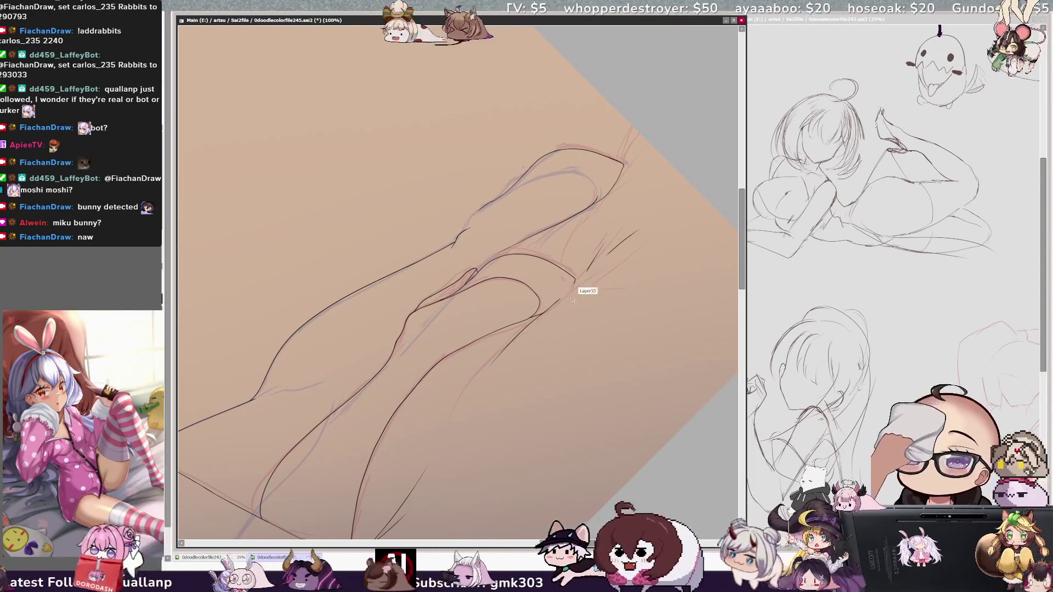
{"action": "left_click_drag", "start_coordinate": [558, 297], "coordinate": [547, 311]}
{"action": "left_click_drag", "start_coordinate": [626, 245], "coordinate": [555, 301]}
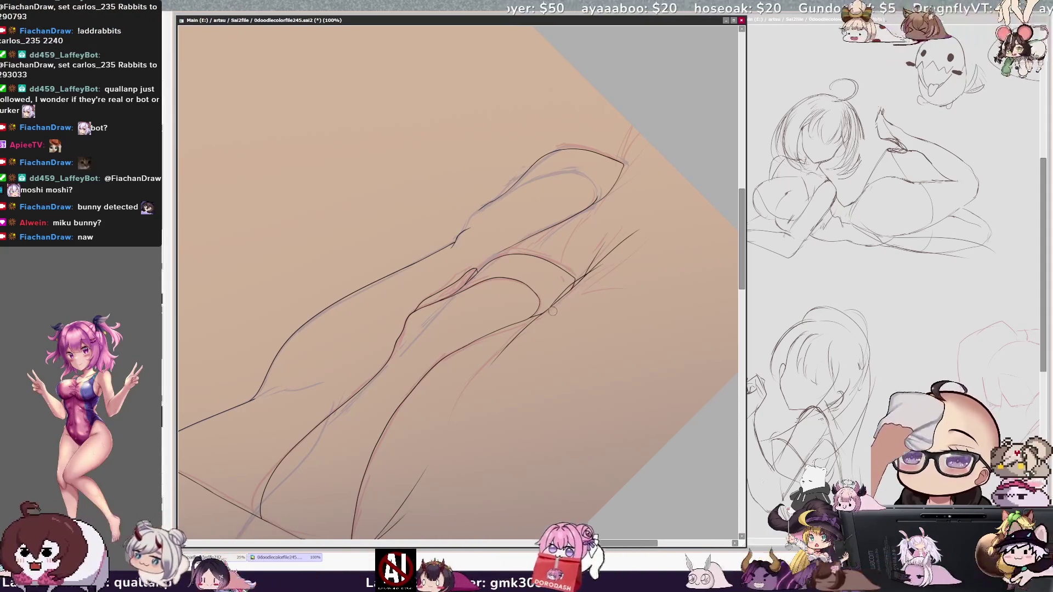
{"action": "left_click_drag", "start_coordinate": [550, 310], "coordinate": [579, 290]}
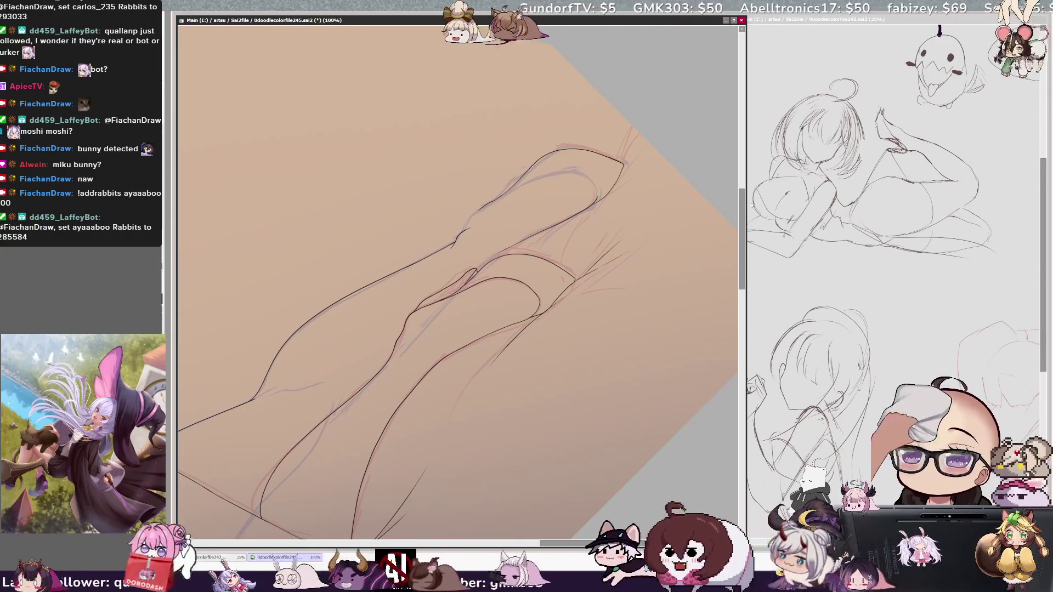
Discard a stray hatching stroke near the foot and reset the view upright at half size
{"action": "left_click_drag", "start_coordinate": [623, 258], "coordinate": [668, 238]}
{"action": "key", "text": "ctrl+z"}
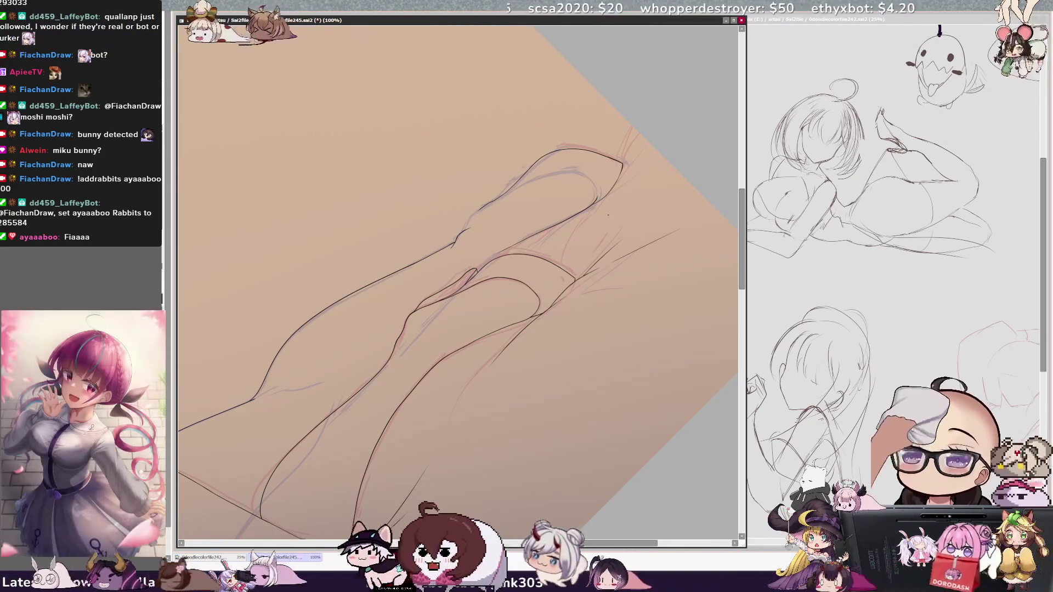
{"action": "key", "text": "minus"}
{"action": "key", "text": "Home"}
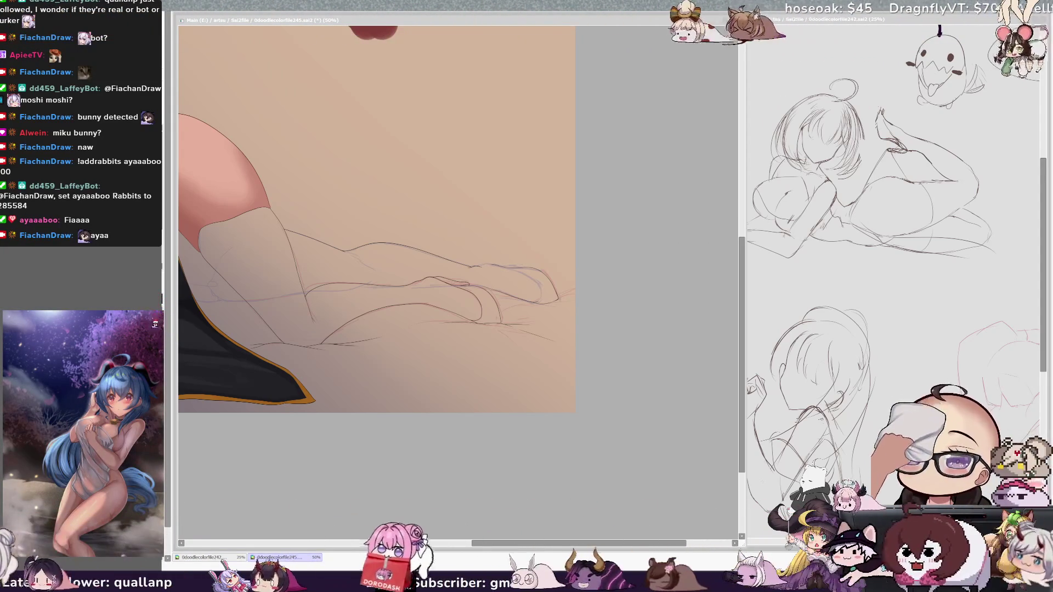
Pan across the canvas and rotate the view about 45° so the figure stands upright
{"action": "scroll", "coordinate": [377, 219], "scroll_direction": "down", "scroll_amount": 3}
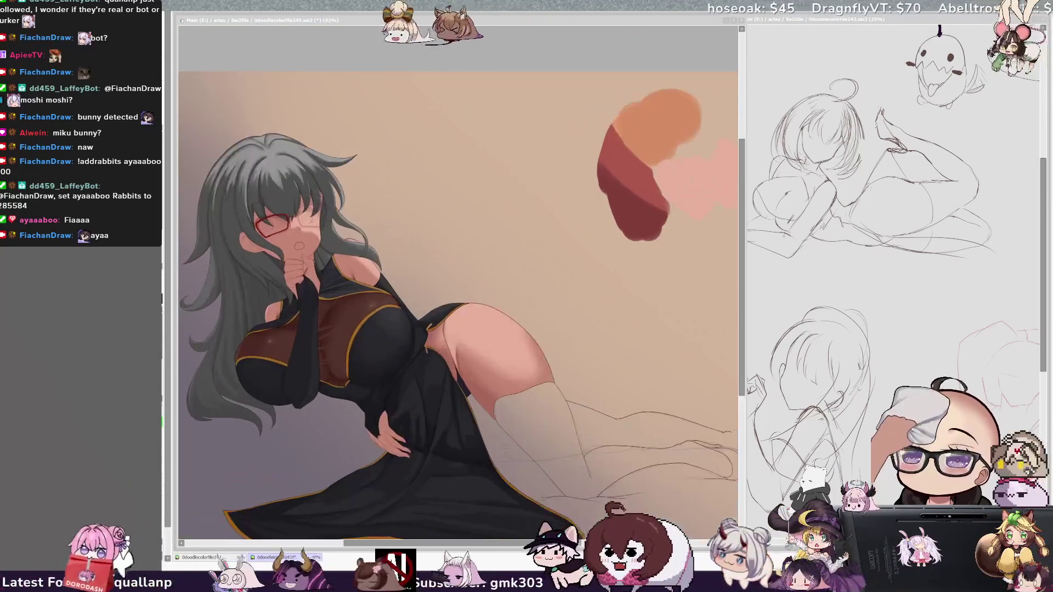
{"action": "scroll", "coordinate": [448, 263], "scroll_direction": "down", "scroll_amount": 1}
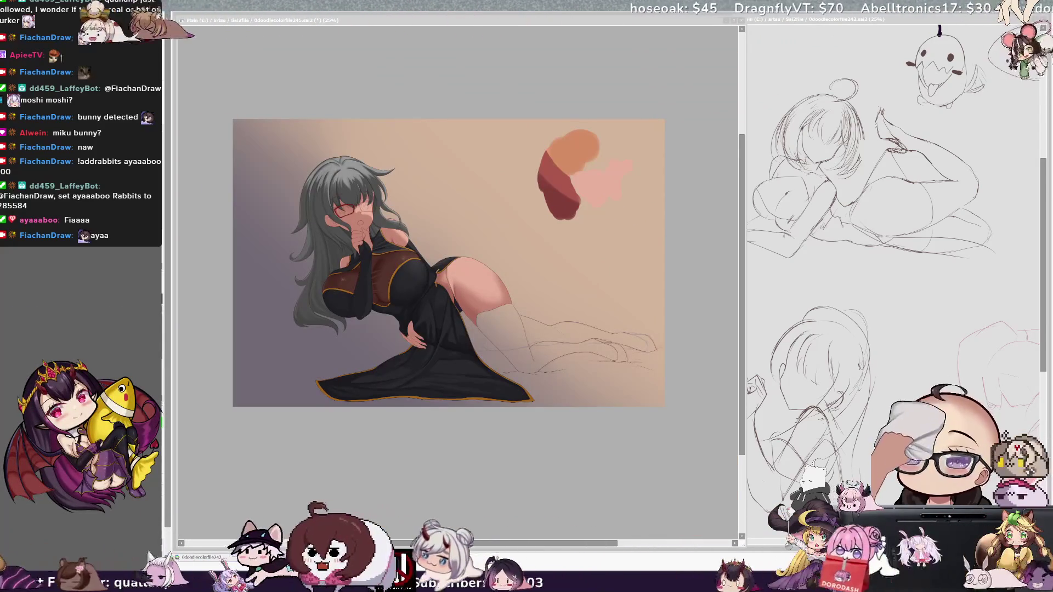
{"action": "scroll", "coordinate": [565, 210], "scroll_direction": "up", "scroll_amount": 2}
{"action": "scroll", "coordinate": [458, 296], "scroll_direction": "down", "scroll_amount": 1}
{"action": "scroll", "coordinate": [458, 296], "scroll_direction": "up", "scroll_amount": 1}
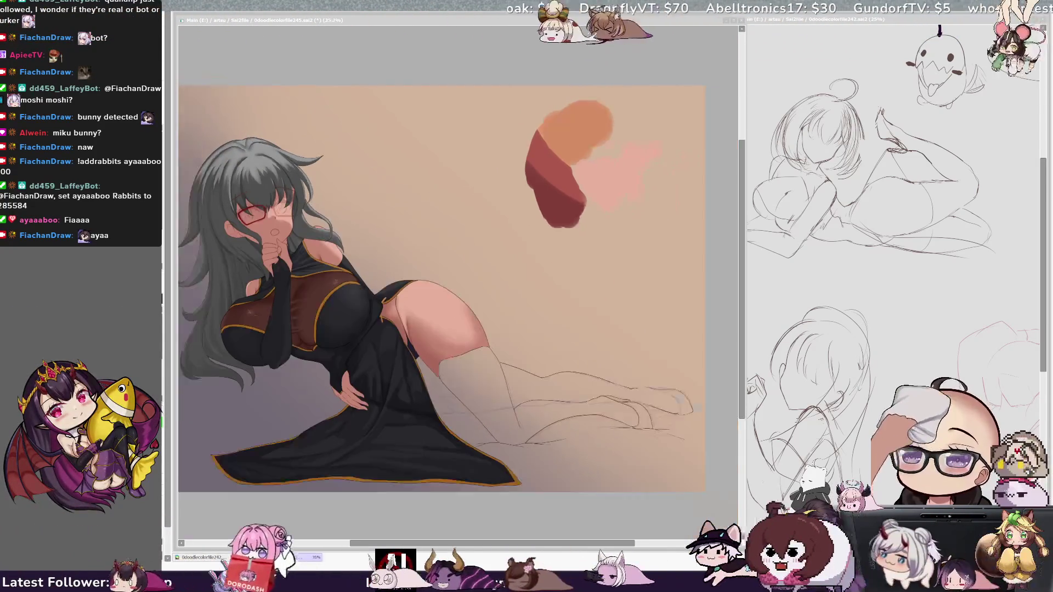
{"action": "scroll", "coordinate": [458, 296], "scroll_direction": "down", "scroll_amount": 1}
{"action": "scroll", "coordinate": [458, 296], "scroll_direction": "up", "scroll_amount": 1}
{"action": "scroll", "coordinate": [458, 296], "scroll_direction": "down", "scroll_amount": 1}
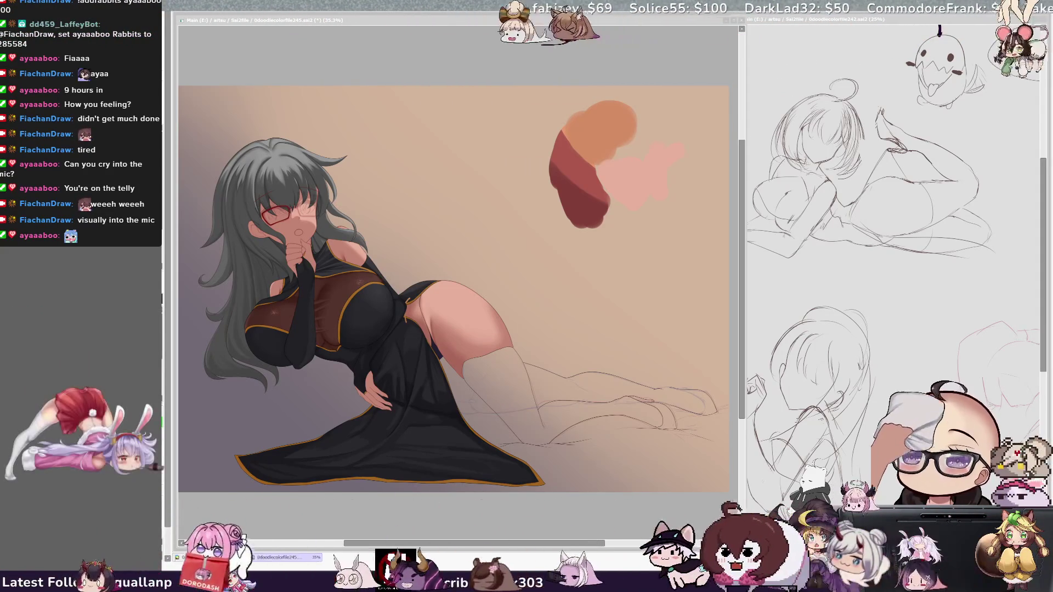
{"action": "left_click_drag", "start_coordinate": [522, 544], "coordinate": [623, 545]}
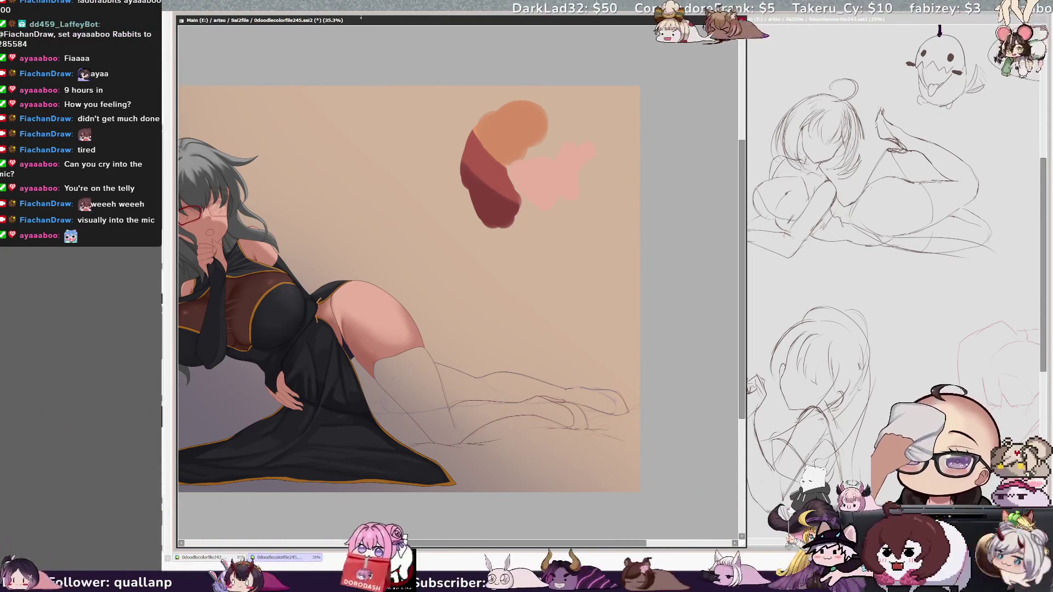
{"action": "key", "text": "End"}
{"action": "key", "text": "End"}
{"action": "key", "text": "End"}
{"action": "key", "text": "End"}
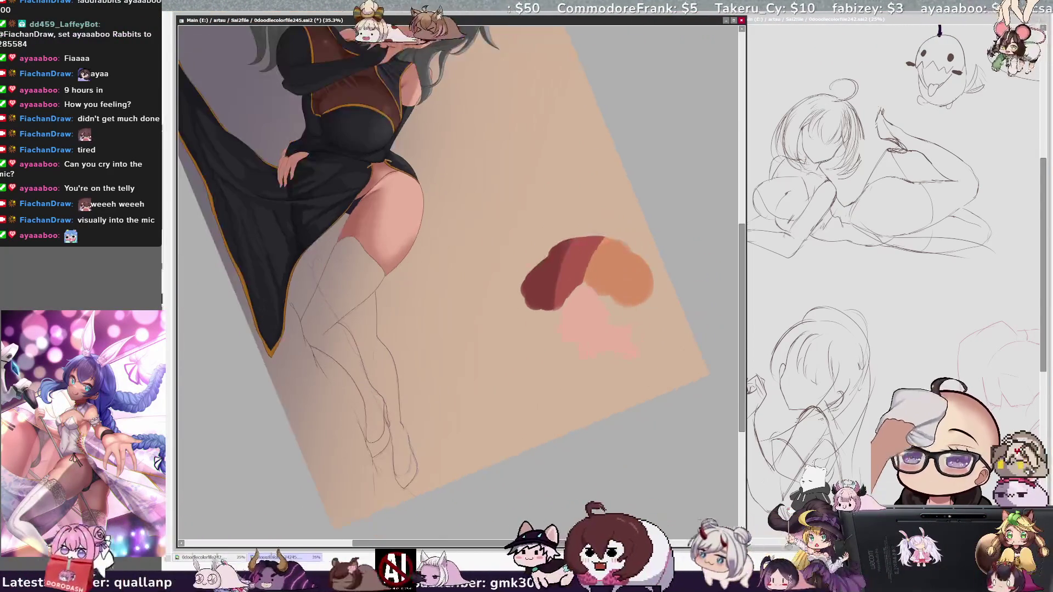
Zoom to 150% on the knee and mirror the view to check proportions
{"action": "key", "text": "Page_Up"}
{"action": "key", "text": "Page_Up"}
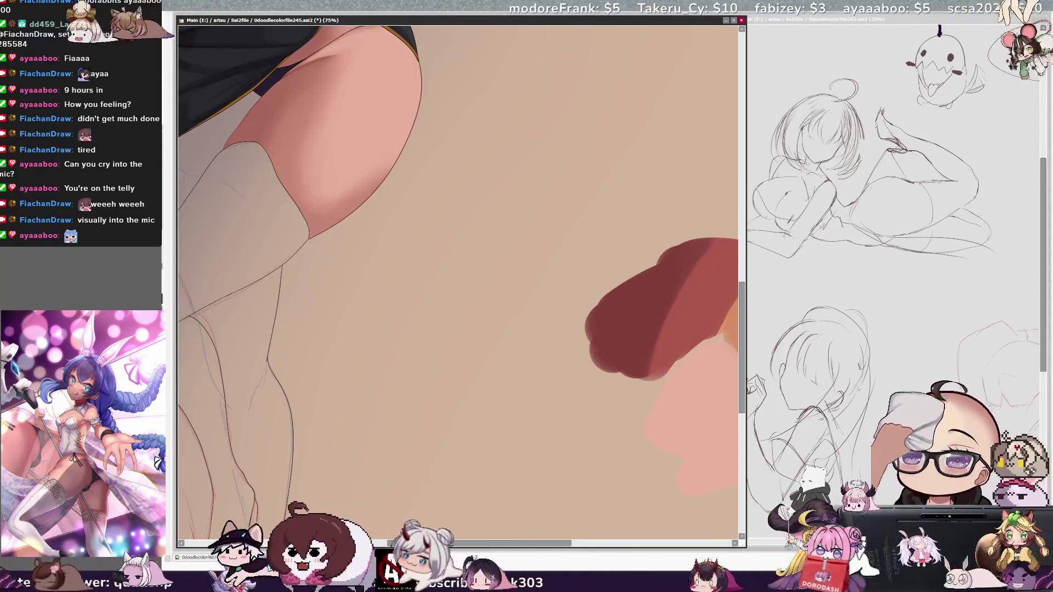
{"action": "scroll", "coordinate": [458, 283], "scroll_direction": "left", "scroll_amount": 5}
{"action": "key", "text": "Page_Up"}
{"action": "key", "text": "Page_Up"}
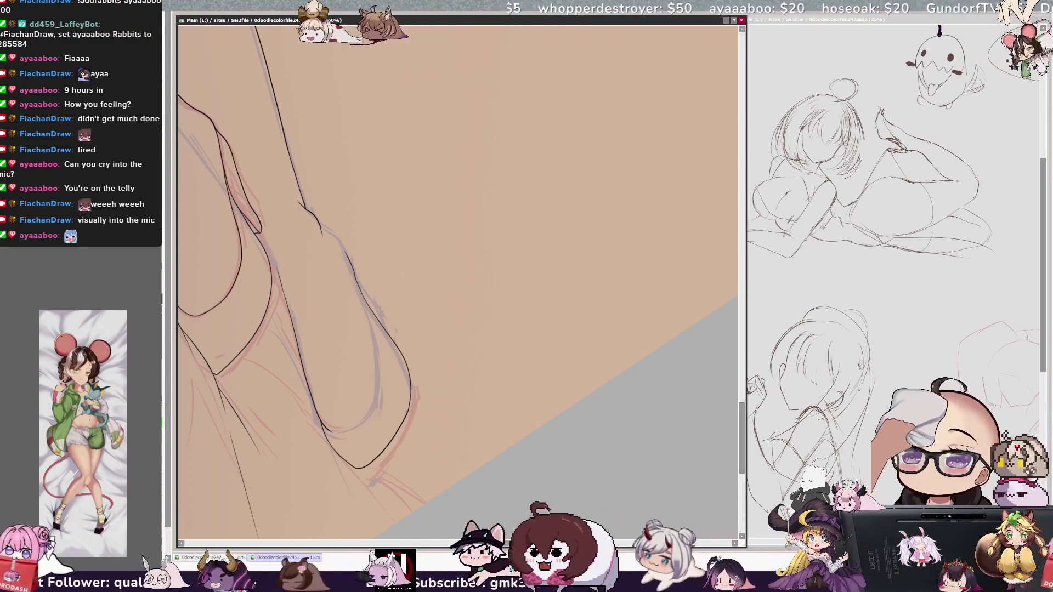
{"action": "key", "text": "Insert"}
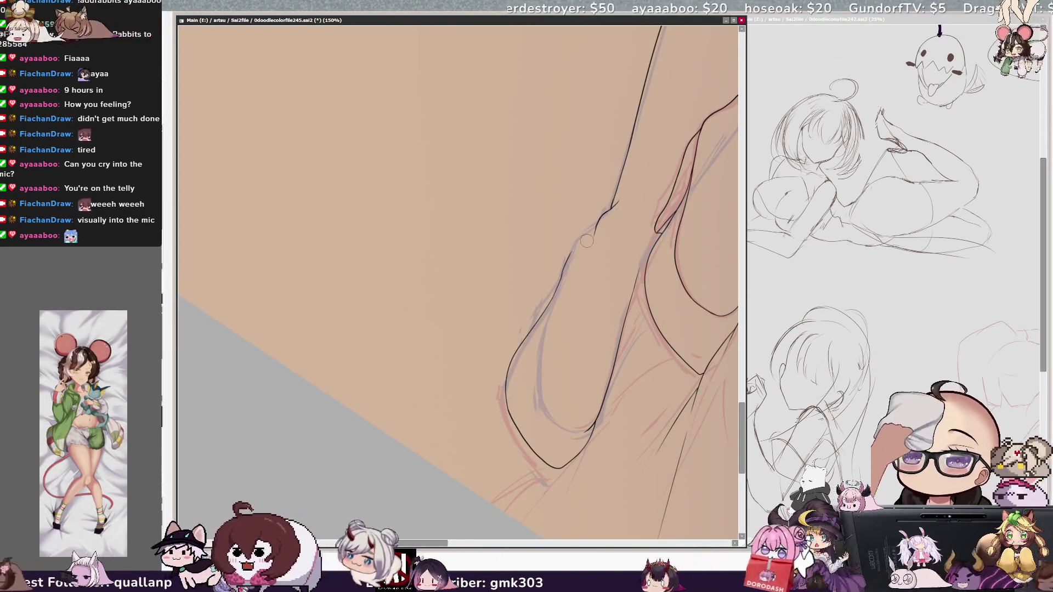
{"action": "key", "text": "Insert"}
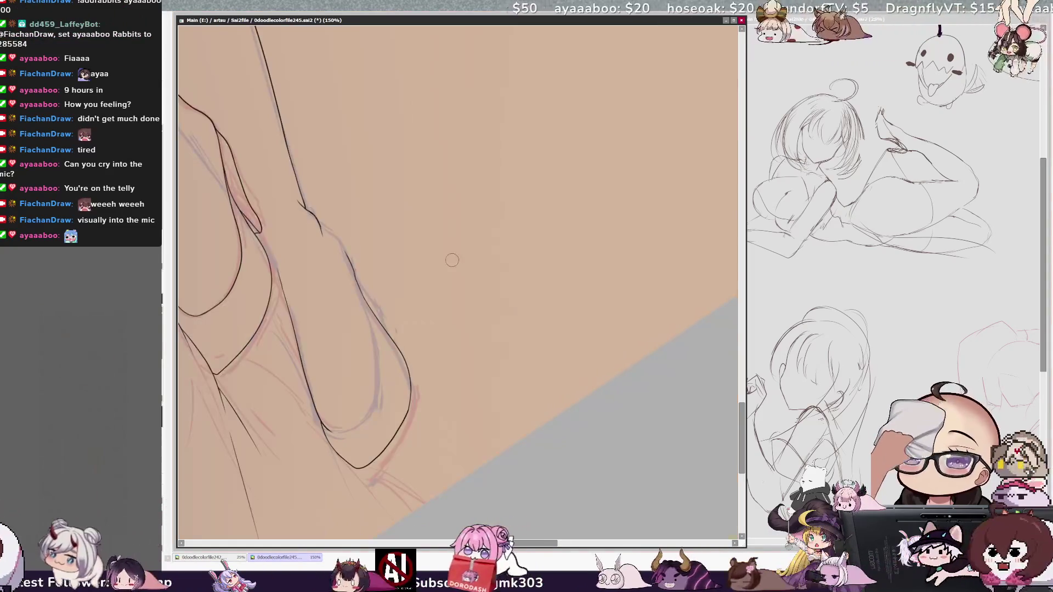
{"action": "key", "text": "Insert"}
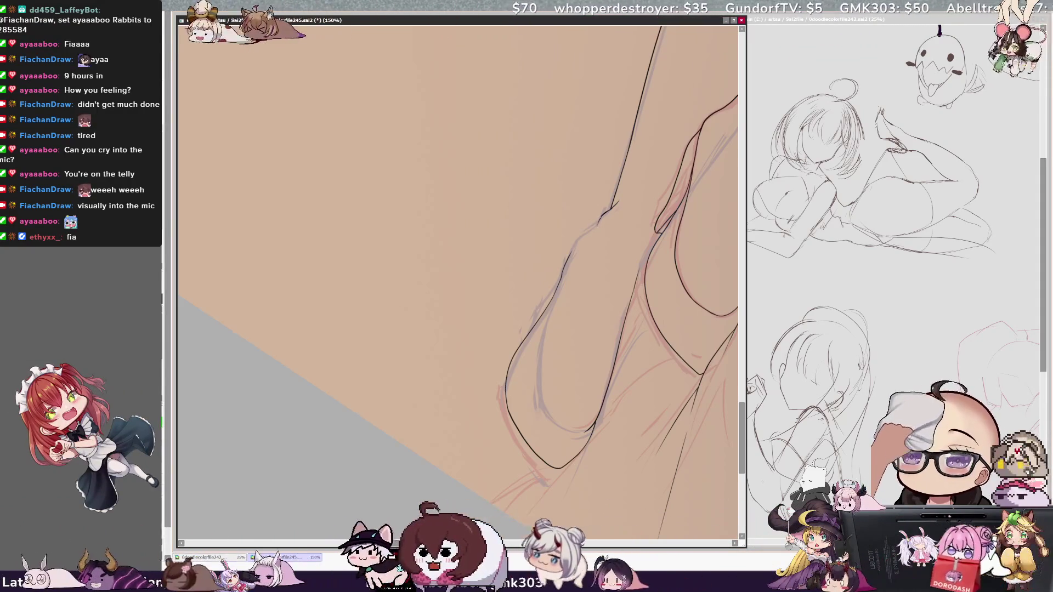
Add a short dark stroke to the knee line, then undo the inner leg curve
{"action": "left_click_drag", "start_coordinate": [599, 225], "coordinate": [569, 257]}
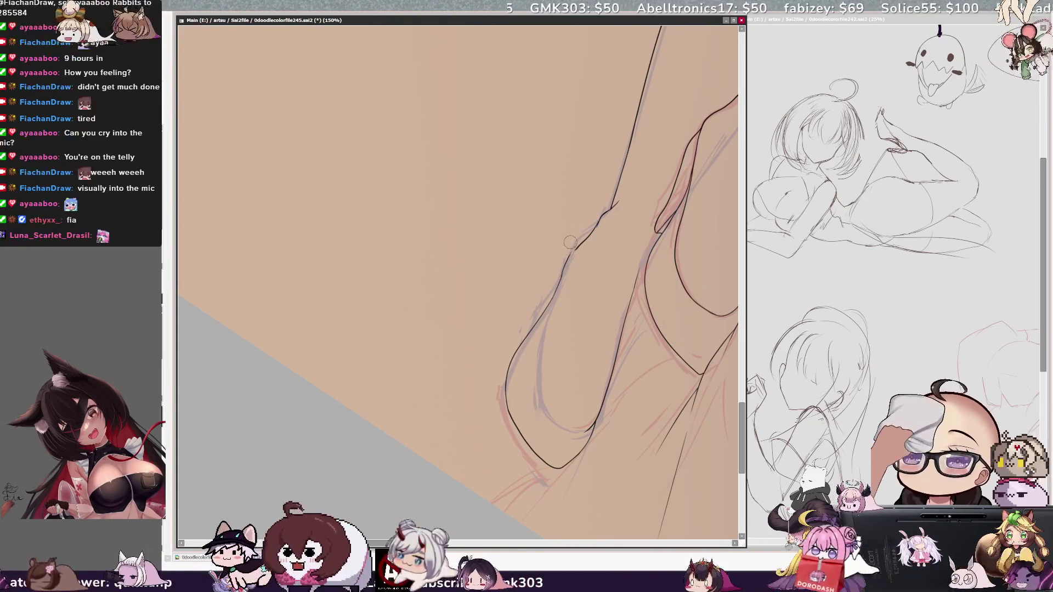
{"action": "left_click", "coordinate": [581, 253], "text": "ctrl+shift"}
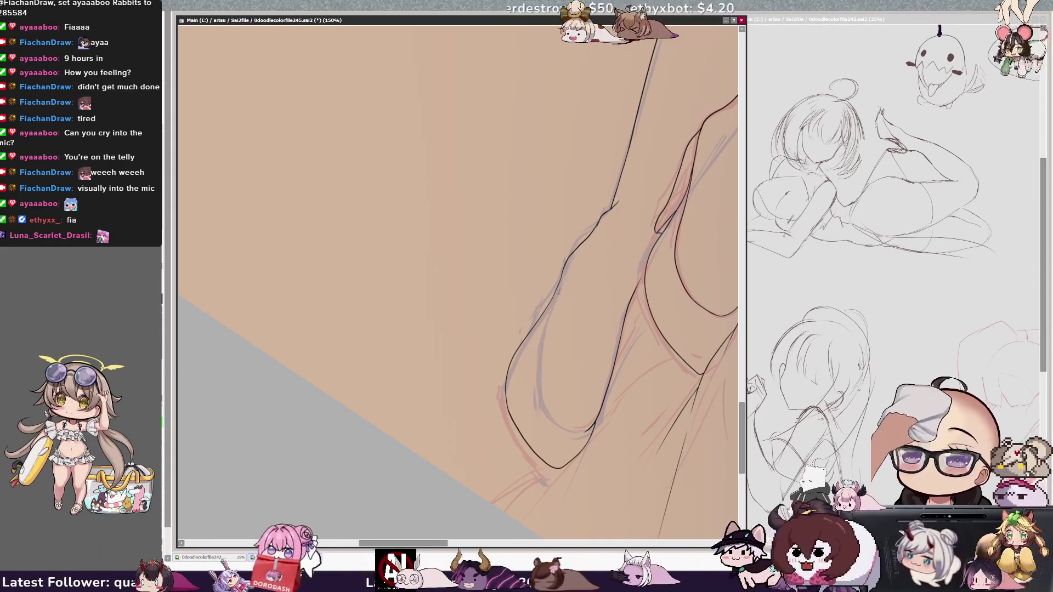
{"action": "key", "text": "ctrl+z"}
Redraw the inner leg curve line with a slightly shifted stroke
{"action": "mouse_move", "coordinate": [563, 283]}
{"action": "left_mouse_down"}
{"action": "mouse_move", "coordinate": [545, 399]}
{"action": "mouse_move", "coordinate": [581, 427]}
{"action": "left_mouse_up"}
{"action": "key", "text": "ctrl+z"}
{"action": "mouse_move", "coordinate": [562, 286]}
{"action": "left_mouse_down"}
{"action": "mouse_move", "coordinate": [543, 344]}
{"action": "mouse_move", "coordinate": [587, 429]}
{"action": "left_mouse_up"}
Ink the lower and inner foot outline, then zoom out to 33.3% showing the full figure
{"action": "scroll", "coordinate": [459, 282], "scroll_direction": "right", "scroll_amount": 5}
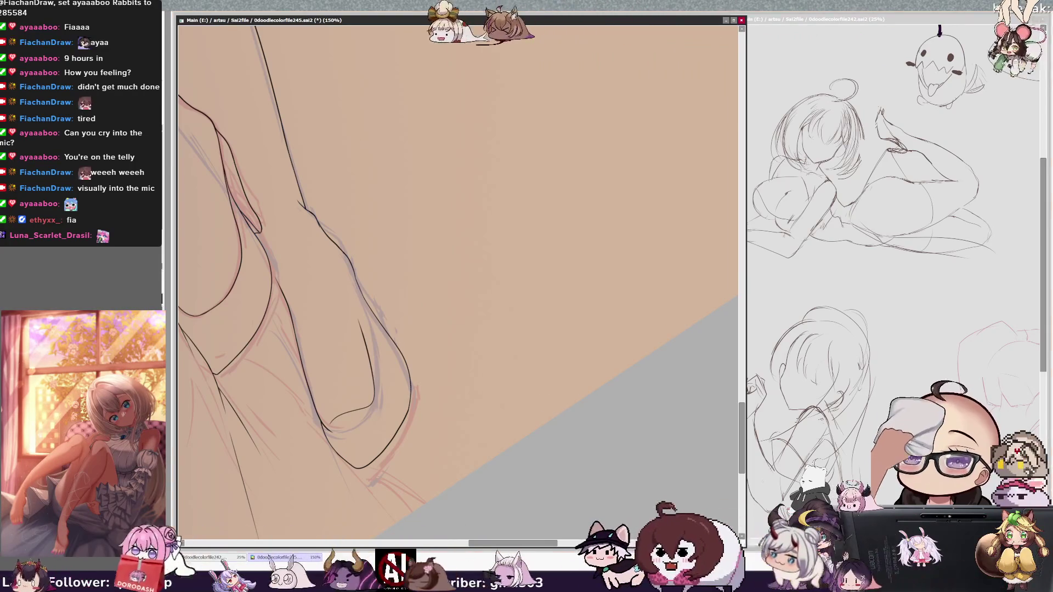
{"action": "scroll", "coordinate": [321, 40], "scroll_direction": "down", "scroll_amount": 3}
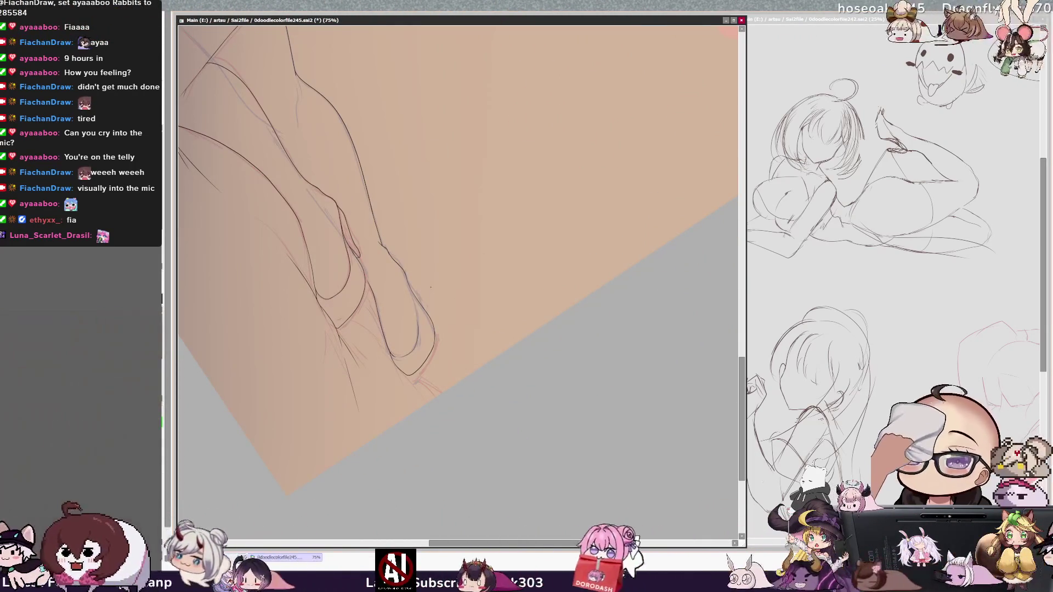
{"action": "key", "text": "h"}
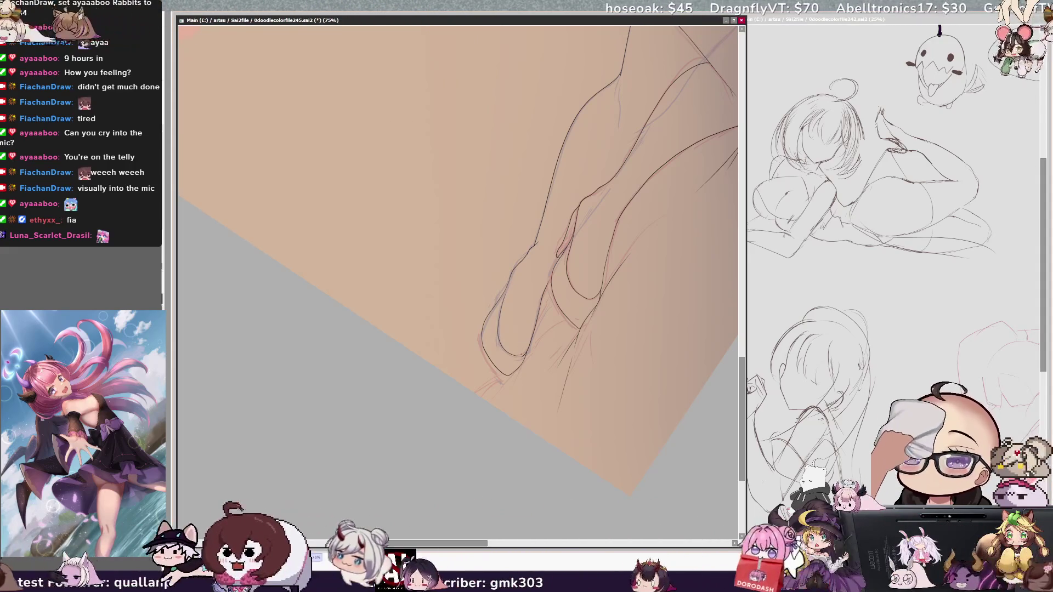
{"action": "key", "text": "h"}
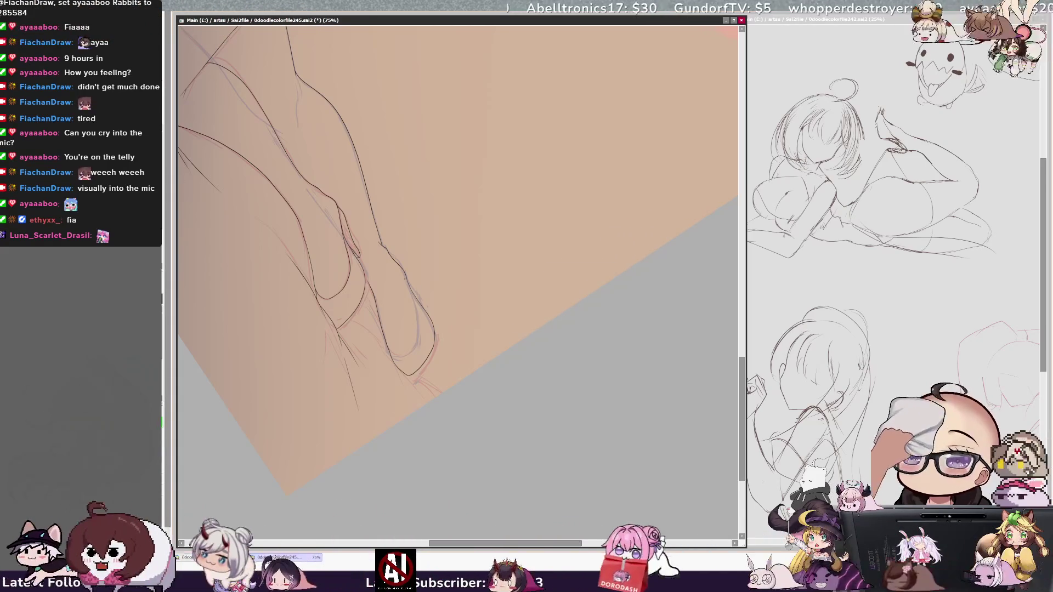
{"action": "left_click_drag", "start_coordinate": [418, 335], "coordinate": [399, 357]}
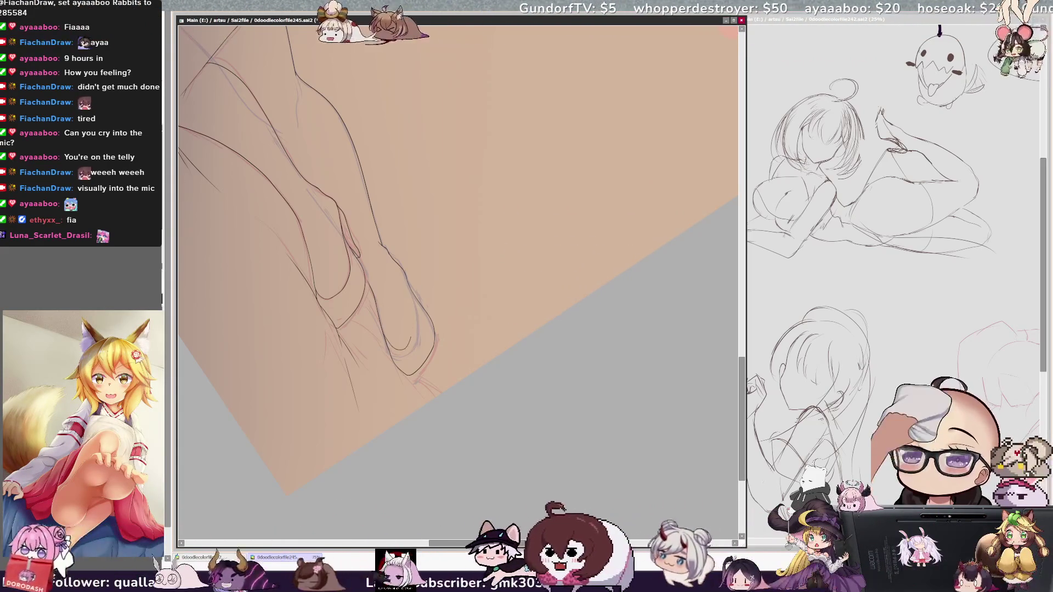
{"action": "left_click_drag", "start_coordinate": [419, 313], "coordinate": [391, 352]}
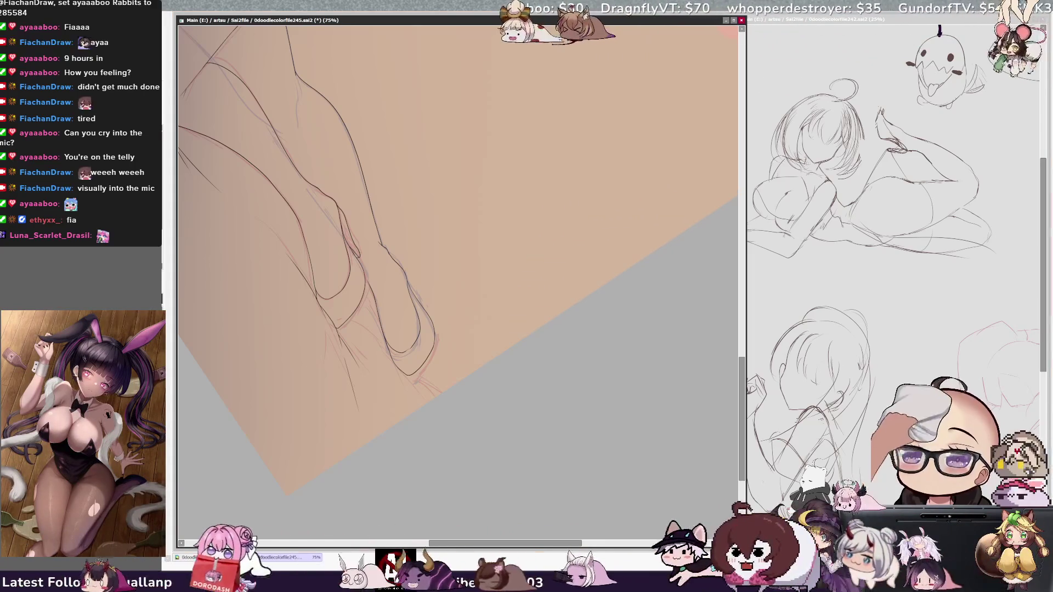
{"action": "key", "text": "ctrl+minus"}
{"action": "key", "text": "ctrl+minus"}
{"action": "key", "text": "ctrl+minus"}
{"action": "mouse_move", "coordinate": [458, 275]}
{"action": "left_mouse_down"}
{"action": "mouse_move", "coordinate": [272, 324]}
{"action": "mouse_move", "coordinate": [271, 176]}
{"action": "mouse_move", "coordinate": [307, 521]}
{"action": "mouse_move", "coordinate": [511, 448]}
{"action": "left_mouse_up"}
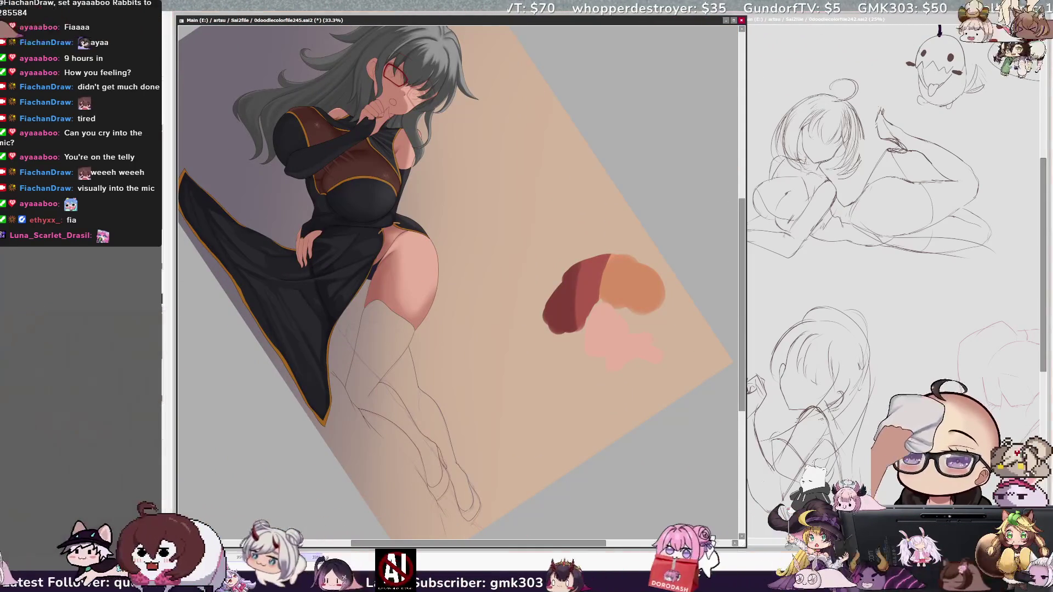
{"action": "key", "text": "ctrl+Tab"}
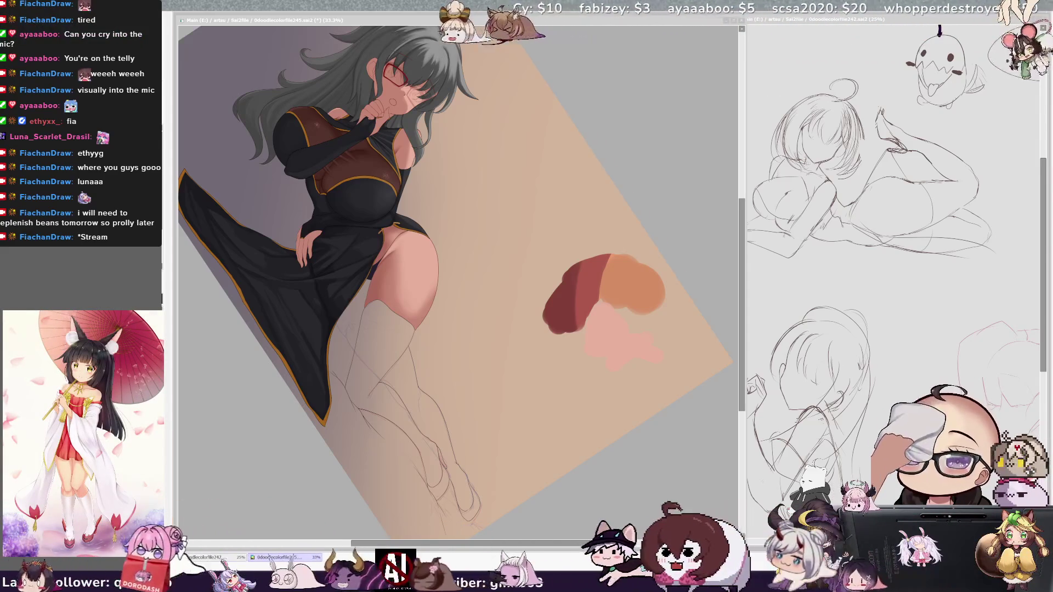
{"action": "left_click", "coordinate": [564, 443]}
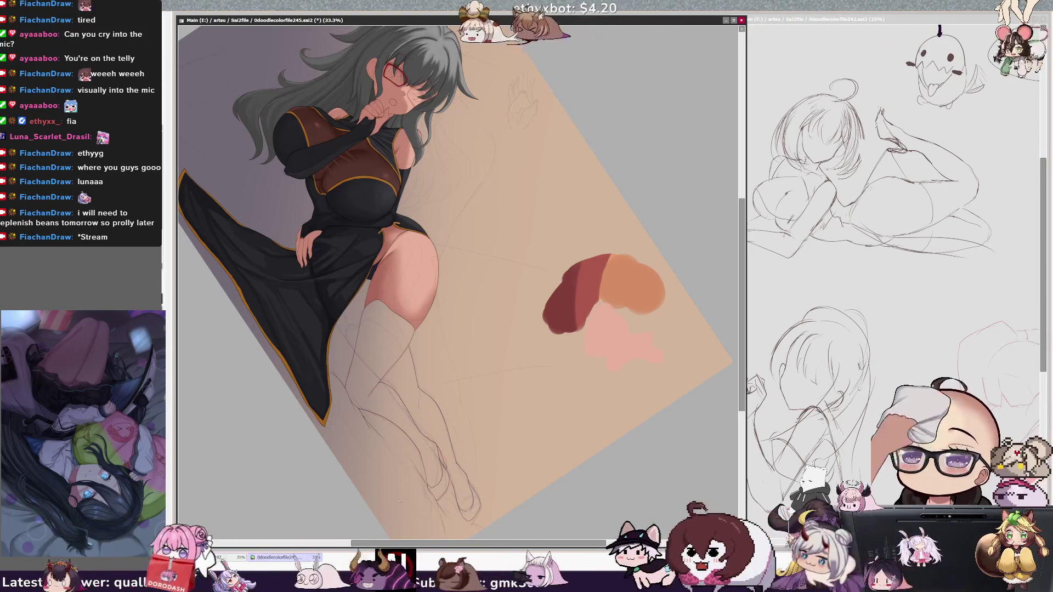
Rotate the view upright, centre the figure, and undo to turn the hair from grey to red
{"action": "left_click_drag", "start_coordinate": [458, 274], "coordinate": [532, 277]}
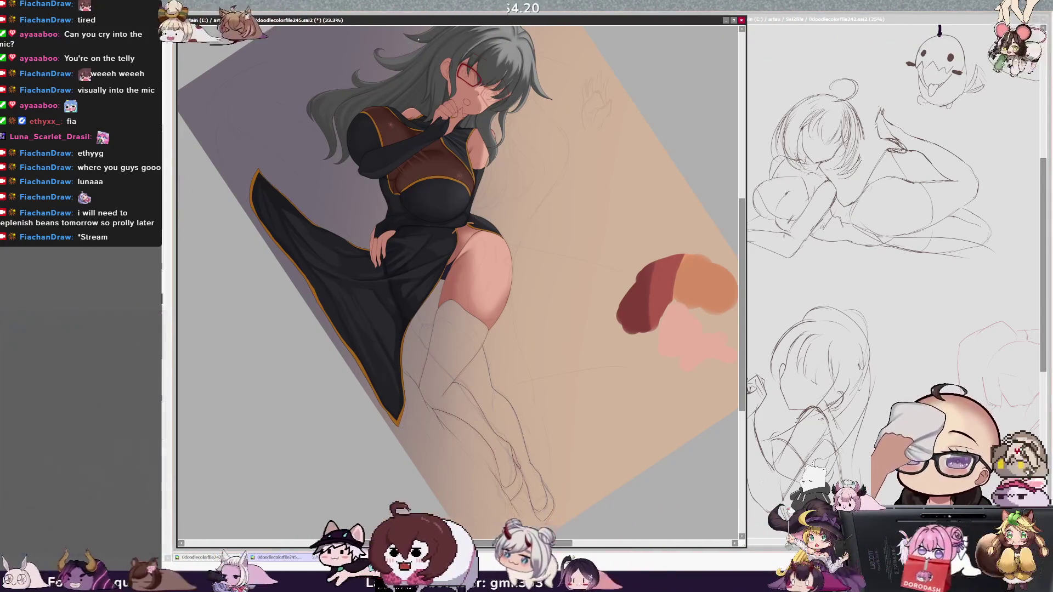
{"action": "key", "text": "Delete"}
{"action": "key", "text": "Delete"}
{"action": "key", "text": "Delete"}
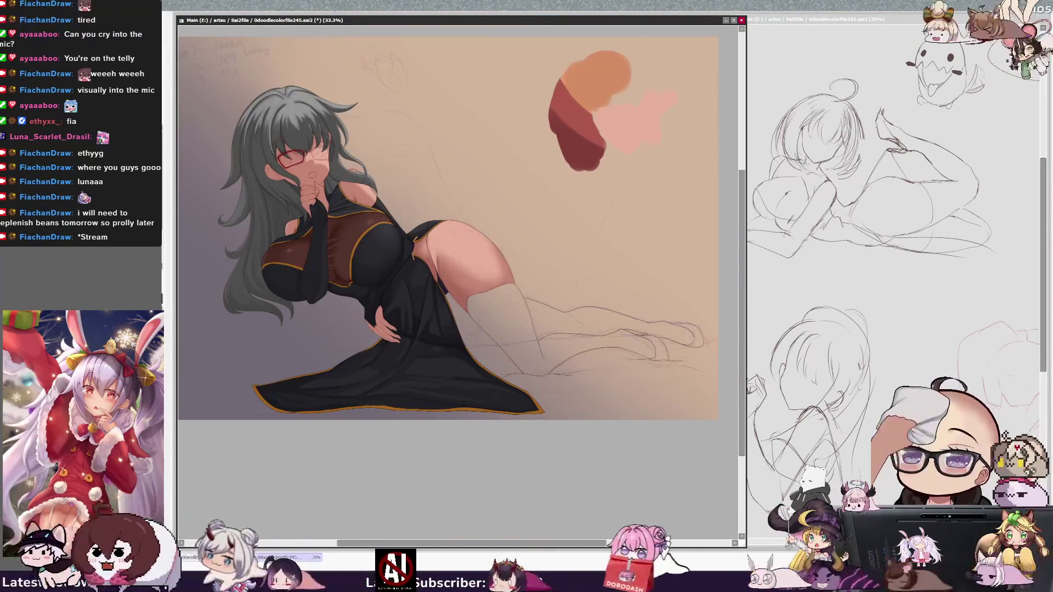
{"action": "scroll", "coordinate": [447, 275], "scroll_direction": "up", "scroll_amount": 2}
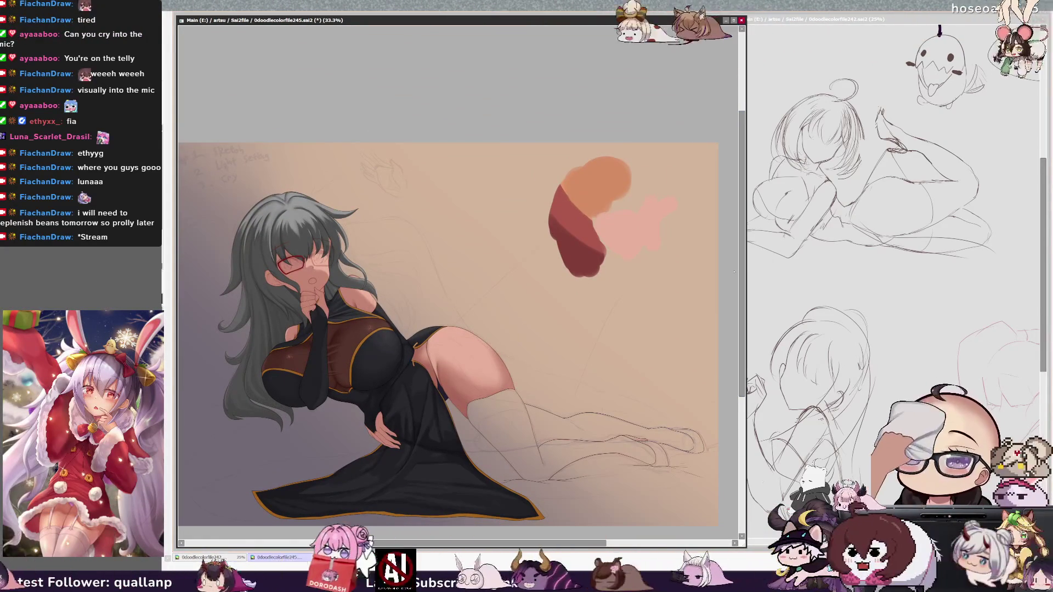
{"action": "scroll", "coordinate": [448, 275], "scroll_direction": "left", "scroll_amount": 2}
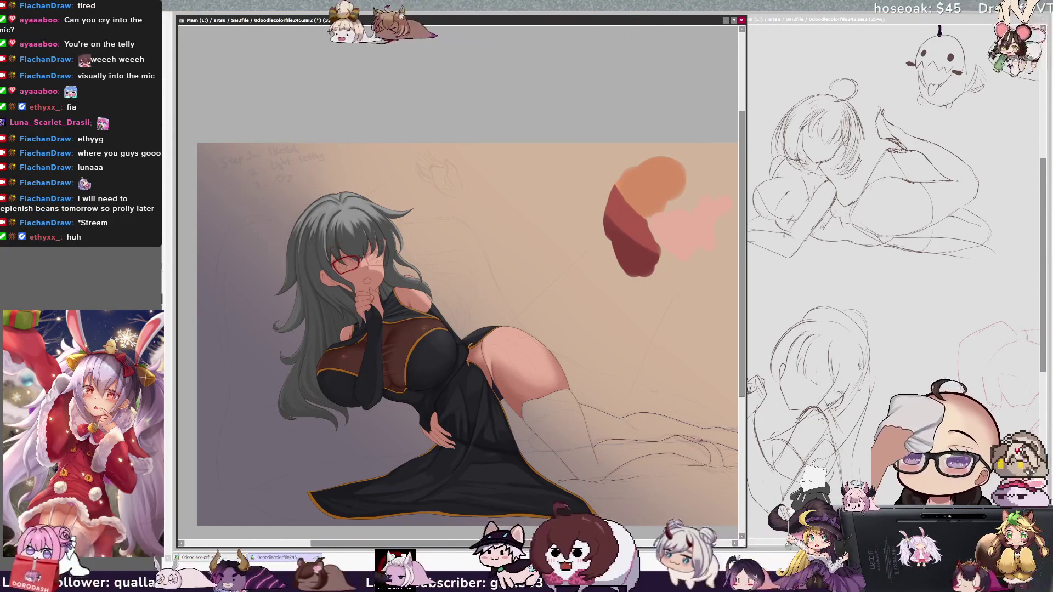
{"action": "key", "text": "ctrl+z"}
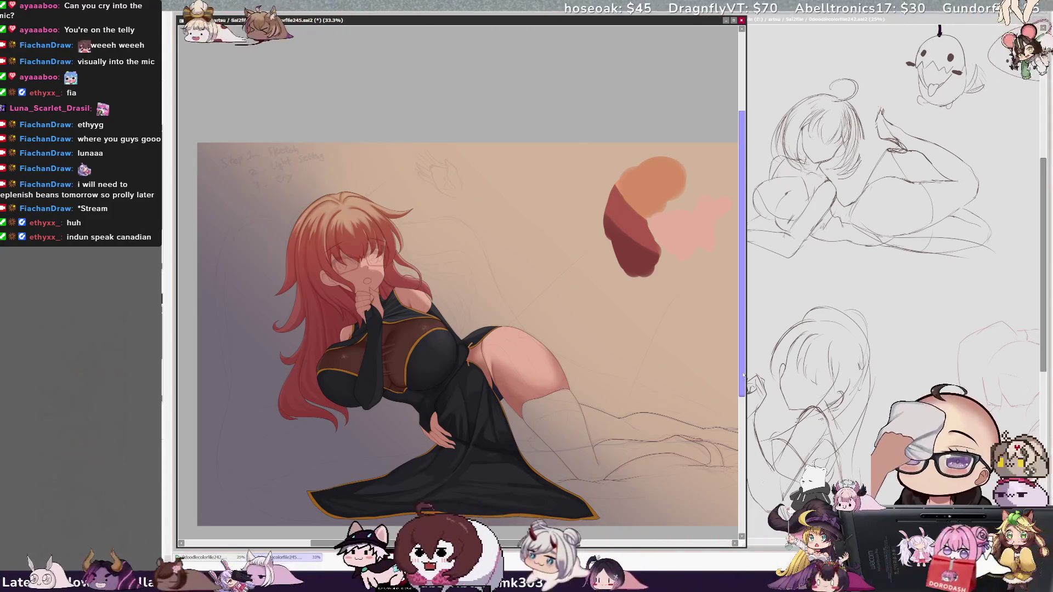
Zoom the view from 33.3% to about 42% on the reclining red-haired figure
{"action": "left_click_drag", "start_coordinate": [570, 543], "coordinate": [573, 544]}
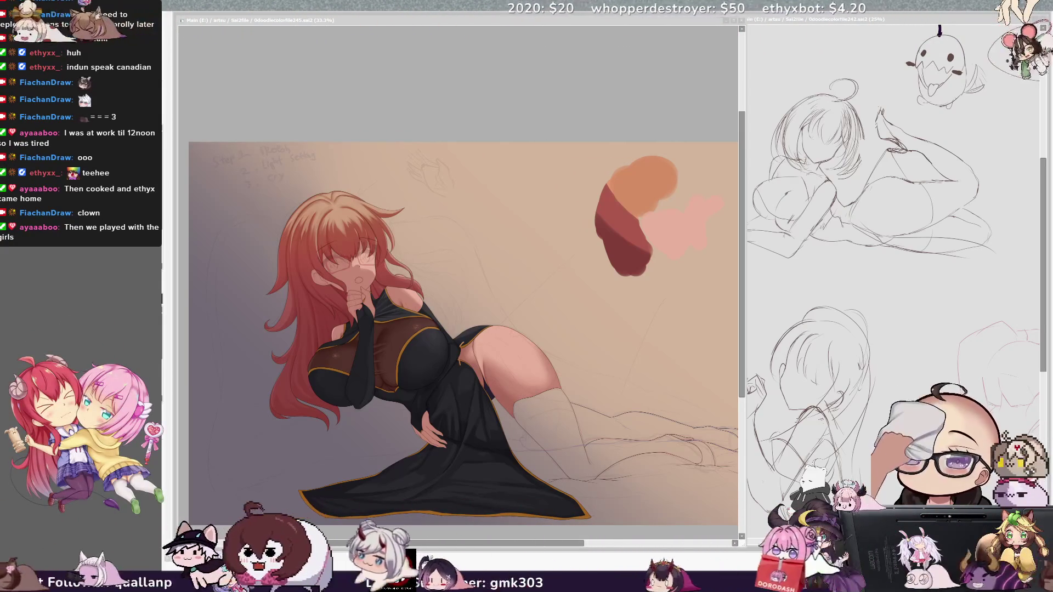
{"action": "scroll", "coordinate": [458, 274], "scroll_direction": "down", "scroll_amount": 2}
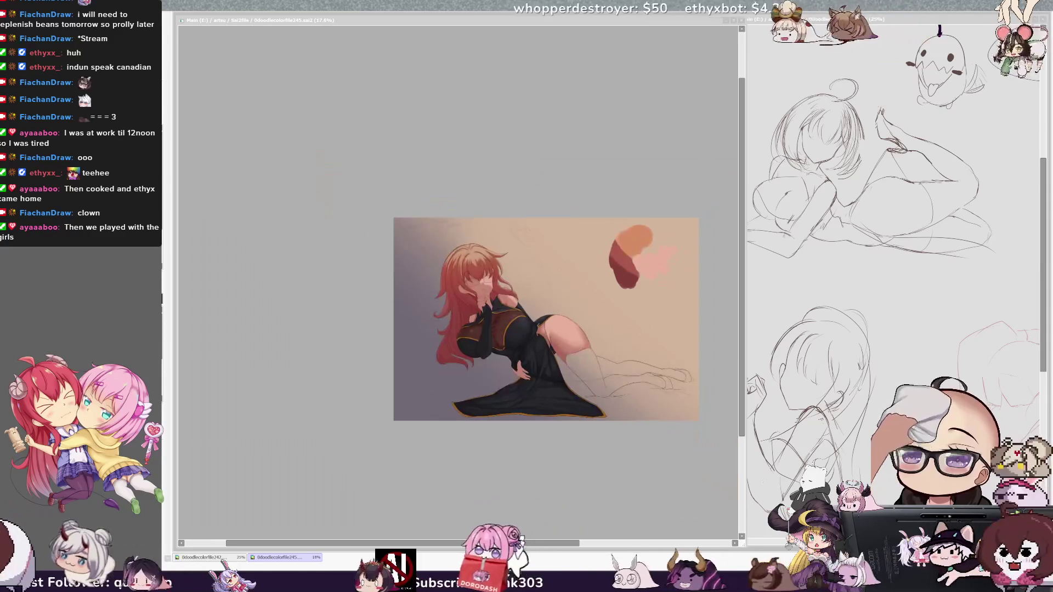
{"action": "scroll", "coordinate": [458, 274], "scroll_direction": "up", "scroll_amount": 3}
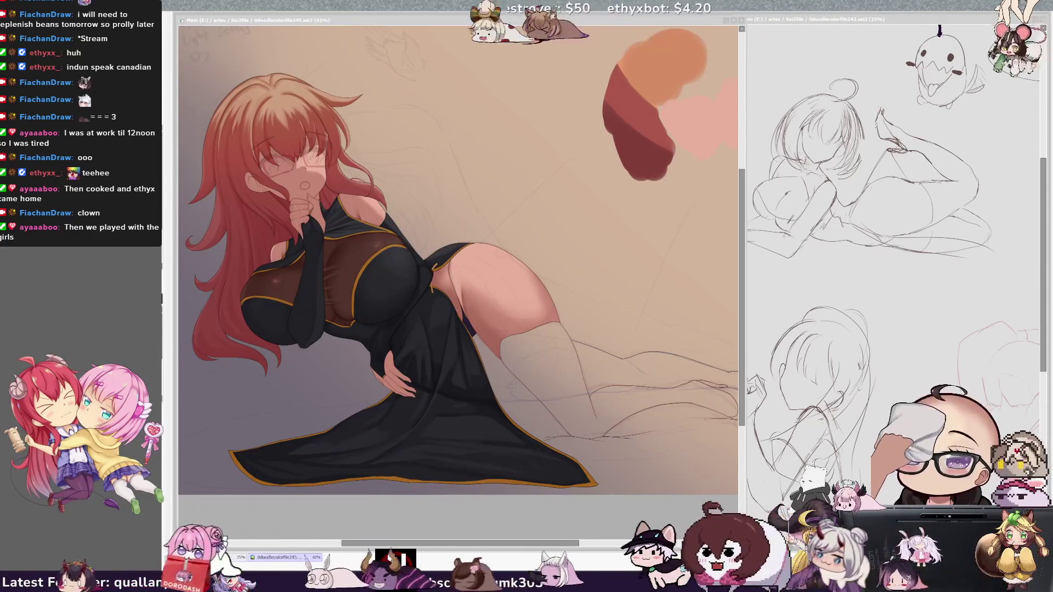
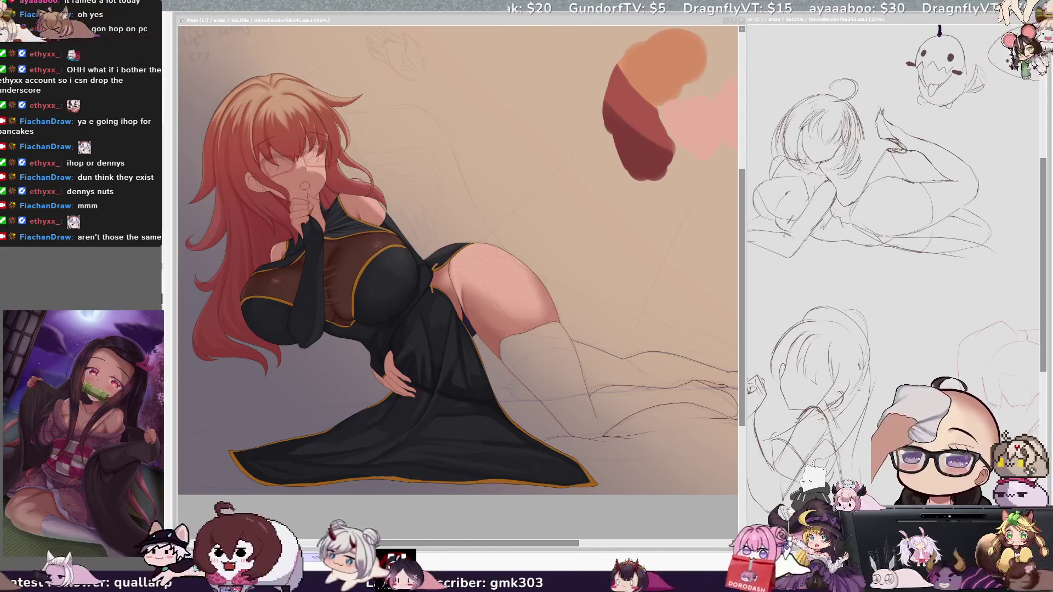
{"action": "scroll", "coordinate": [622, 99], "scroll_direction": "down", "scroll_amount": 3}
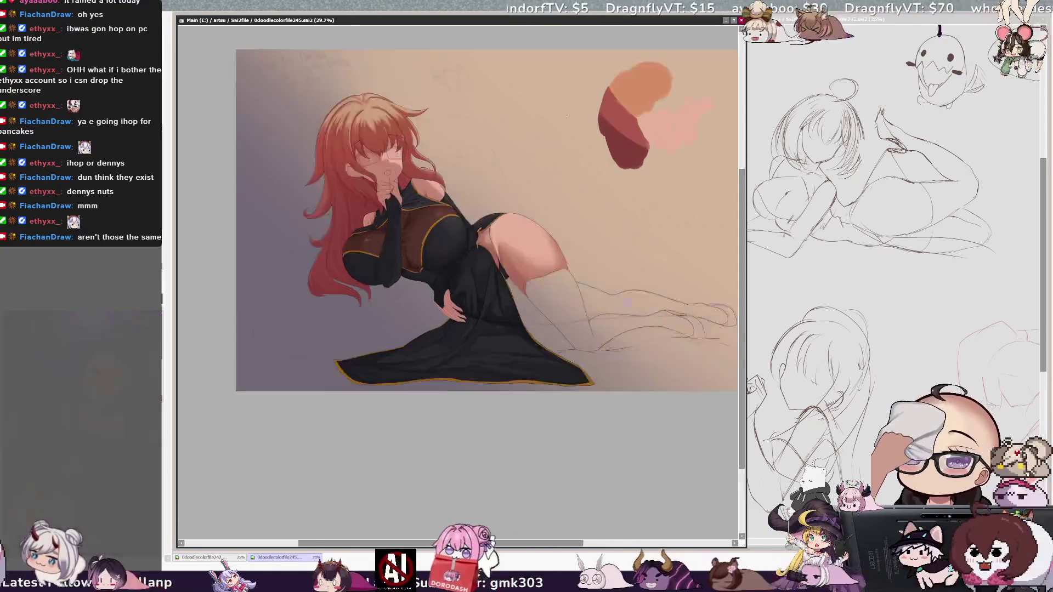
{"action": "scroll", "coordinate": [622, 99], "scroll_direction": "up", "scroll_amount": 2}
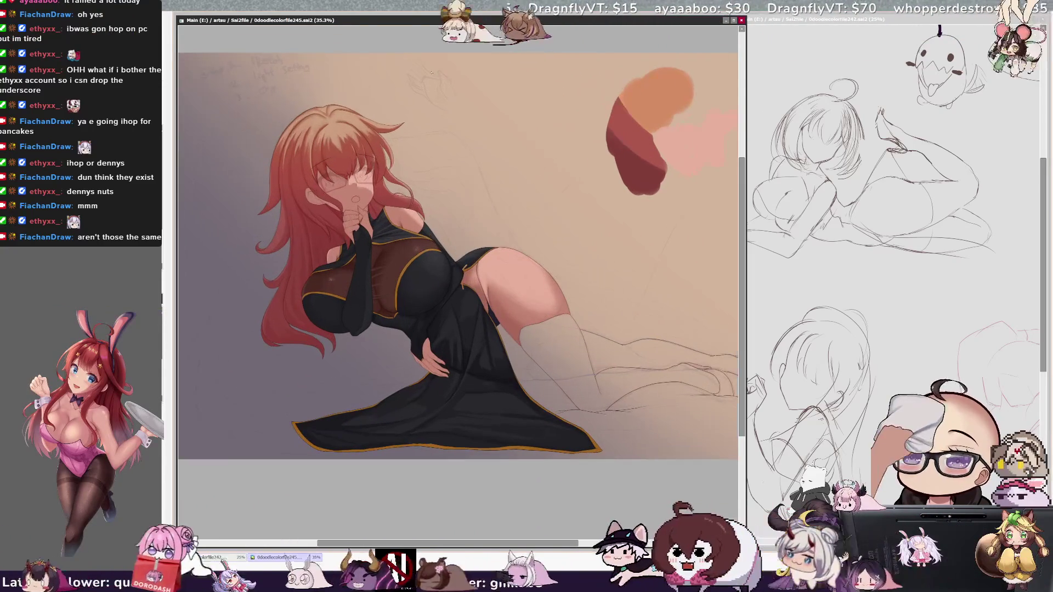